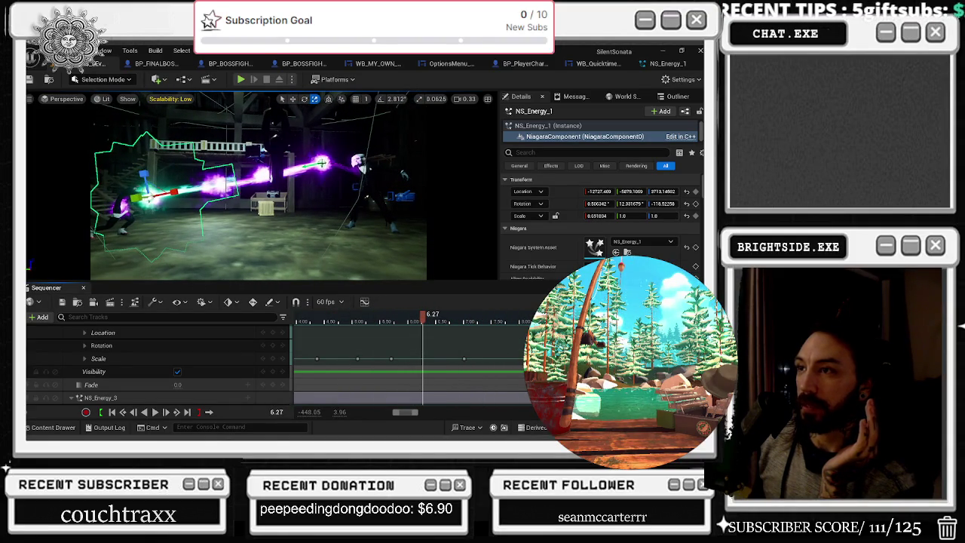
Step: Open NS_Energy_3 in the Niagara editor and disable its NE_EnergyPoint001 emitter
{"action": "left_click", "coordinate": [321, 163]}
{"action": "key", "text": "ctrl+e"}
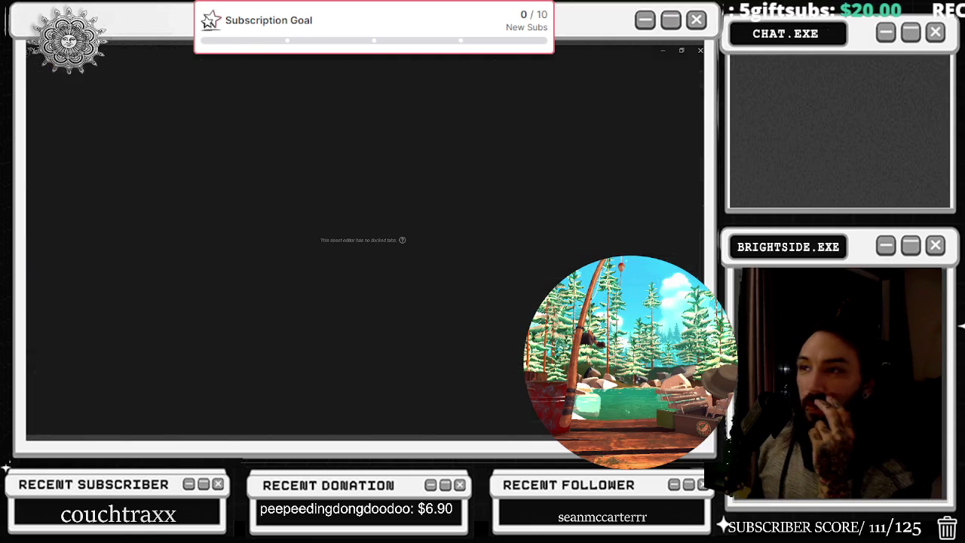
{"action": "right_click", "coordinate": [407, 195]}
{"action": "left_click", "coordinate": [474, 131]}
{"action": "scroll", "coordinate": [474, 132], "scroll_direction": "up", "scroll_amount": 1}
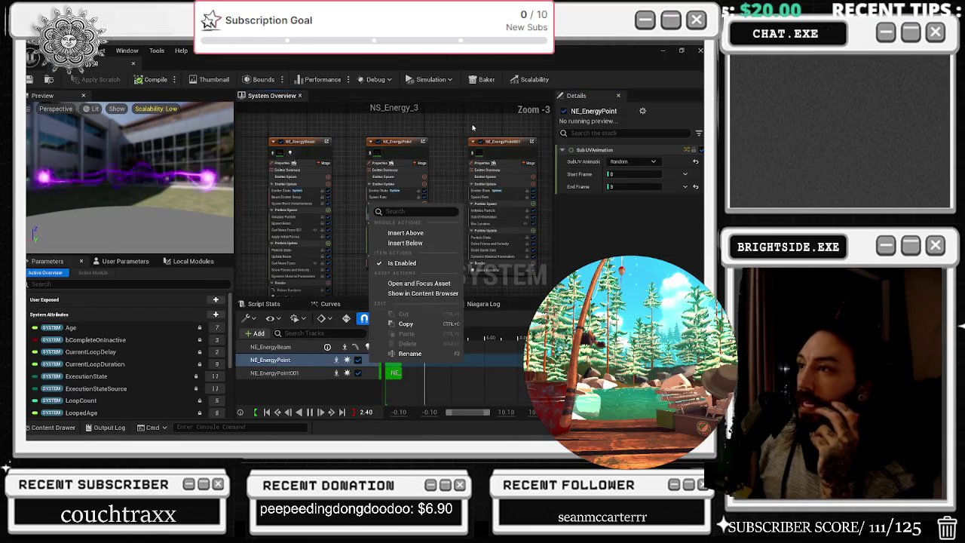
{"action": "left_click", "coordinate": [472, 141]}
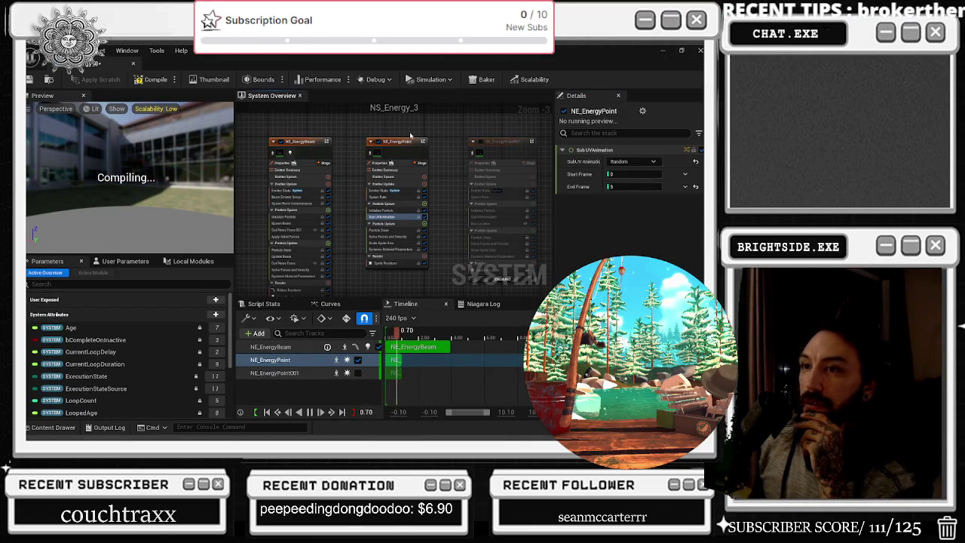
Step: Inspect the NE_EnergyBeam emitter, then bring up the system's user parameters
{"action": "left_click", "coordinate": [270, 347]}
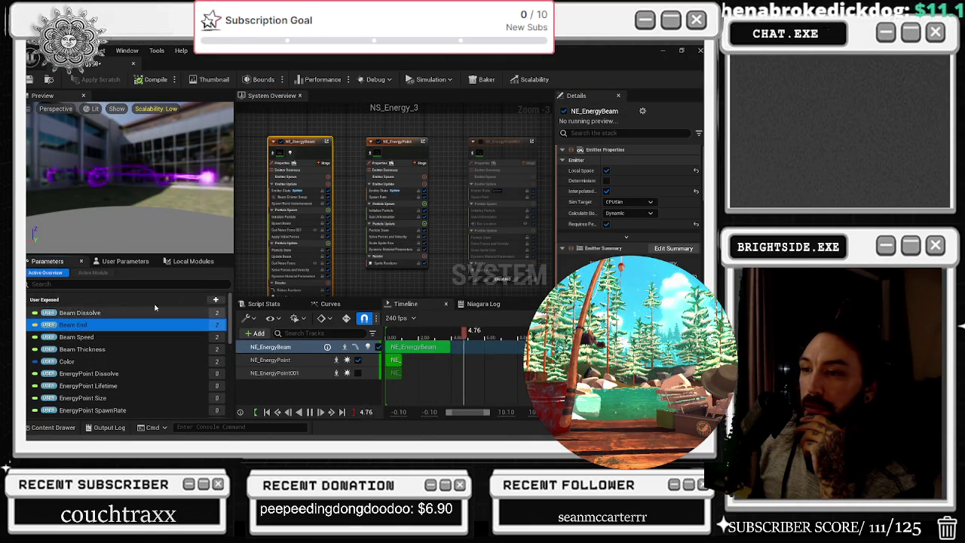
{"action": "left_click", "coordinate": [310, 132]}
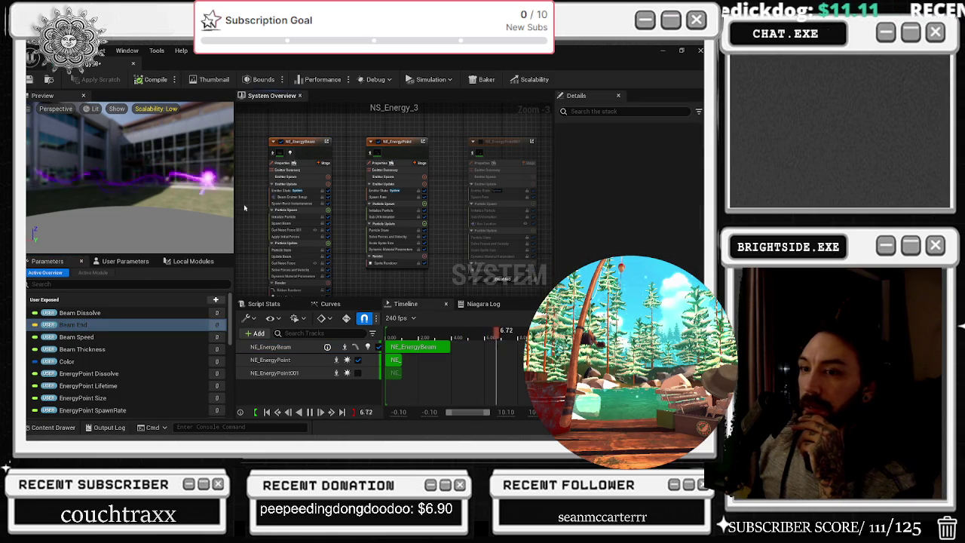
{"action": "left_click", "coordinate": [125, 261]}
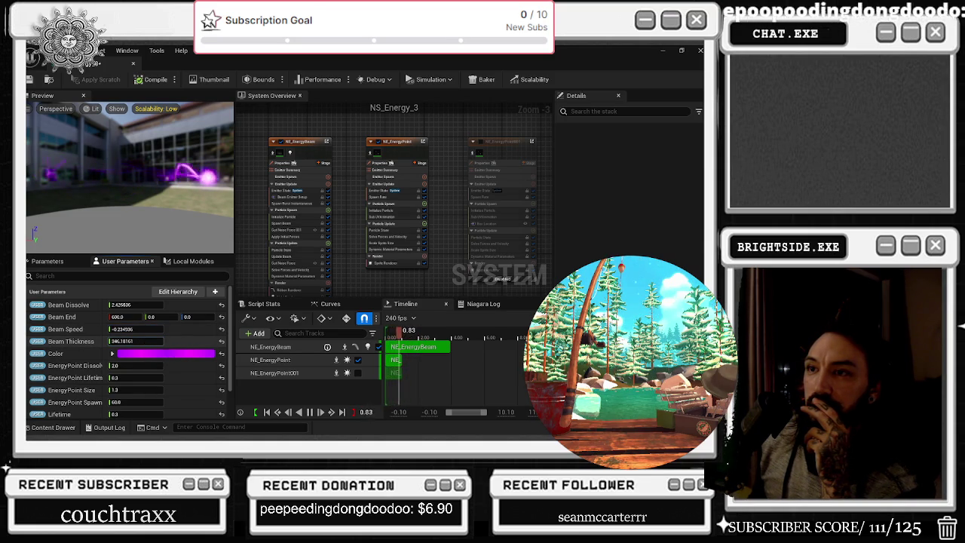
Step: Make the beam much thinner and shorten the energy points' lifetime
{"action": "left_click_drag", "start_coordinate": [151, 341], "coordinate": [148, 344]}
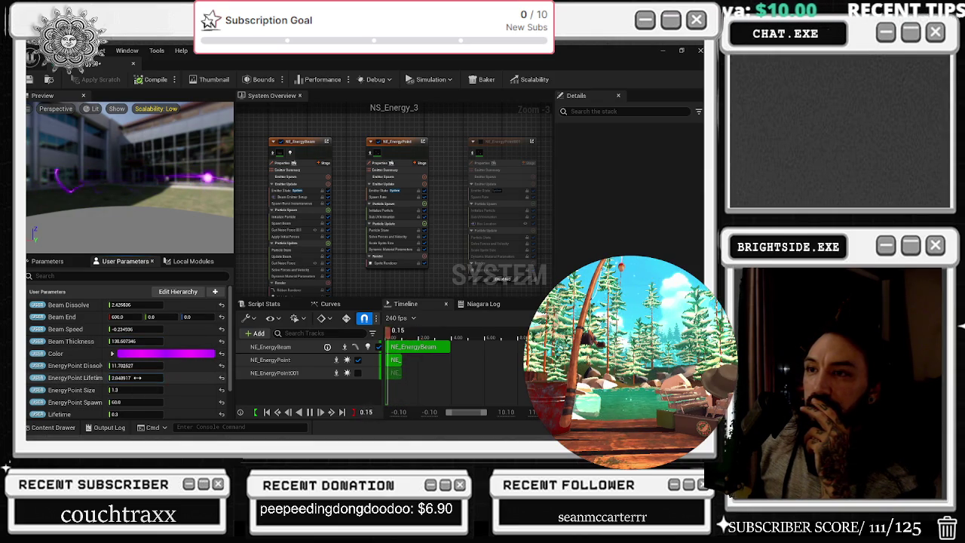
{"action": "mouse_move", "coordinate": [136, 377]}
{"action": "left_mouse_down"}
{"action": "mouse_move", "coordinate": [125, 390]}
{"action": "mouse_move", "coordinate": [112, 374]}
{"action": "left_mouse_up"}
{"action": "scroll", "coordinate": [125, 388], "scroll_direction": "down", "scroll_amount": 1}
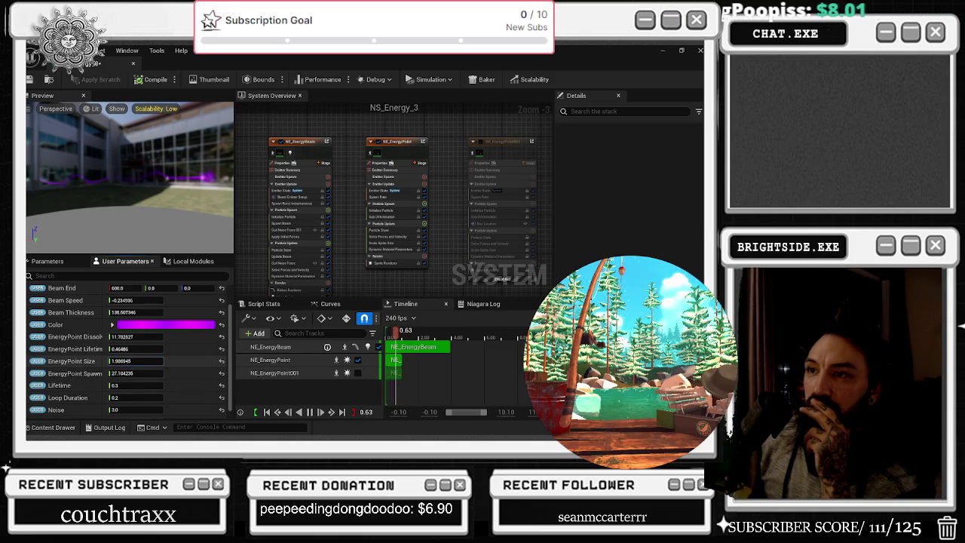
{"action": "scroll", "coordinate": [139, 366], "scroll_direction": "down", "scroll_amount": 1}
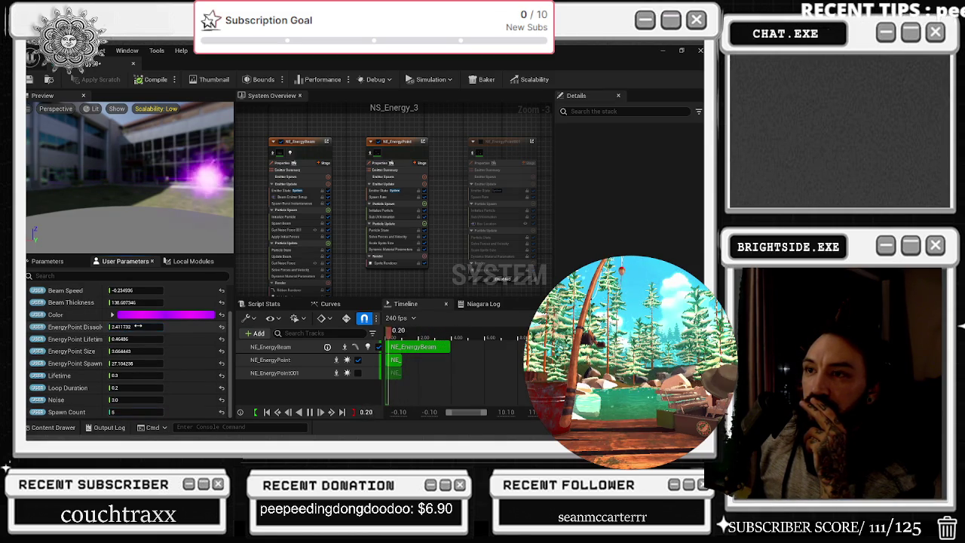
Step: Adjust EnergyPoint Dissolve, settle Beam Thickness near 150.08, then compile and save
{"action": "mouse_move", "coordinate": [132, 326]}
{"action": "left_mouse_down"}
{"action": "mouse_move", "coordinate": [147, 326]}
{"action": "mouse_move", "coordinate": [121, 302]}
{"action": "left_mouse_up"}
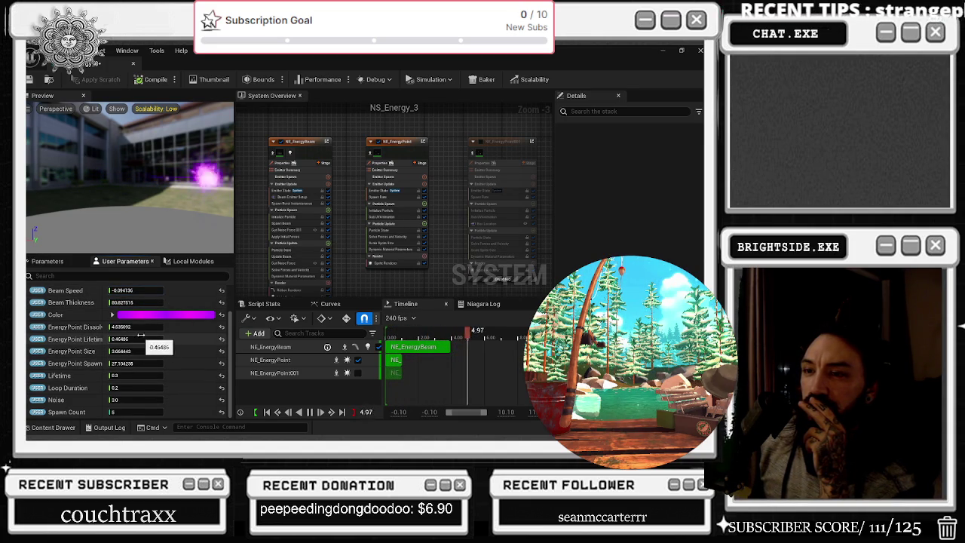
{"action": "left_click_drag", "start_coordinate": [141, 326], "coordinate": [112, 327]}
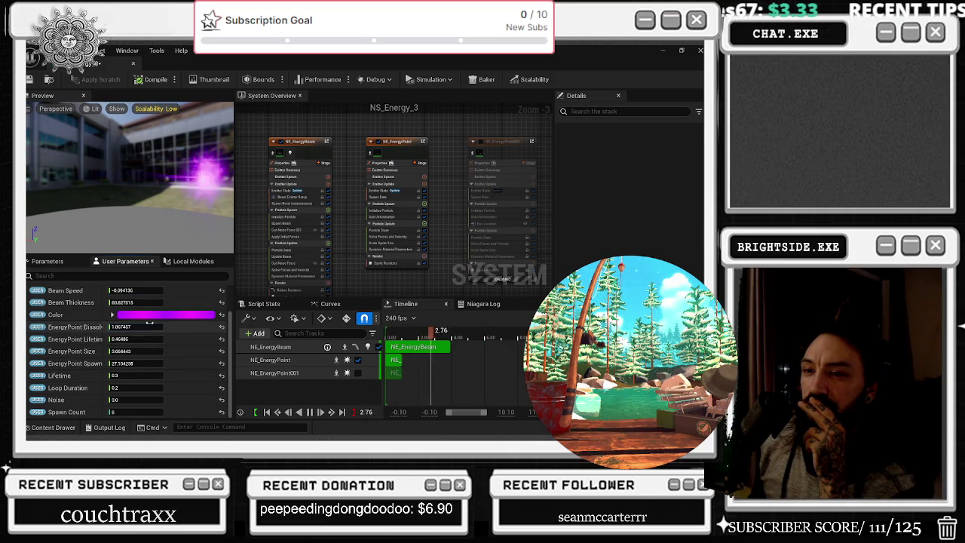
{"action": "mouse_move", "coordinate": [139, 303]}
{"action": "left_mouse_down"}
{"action": "mouse_move", "coordinate": [169, 302]}
{"action": "mouse_move", "coordinate": [128, 302]}
{"action": "left_mouse_up"}
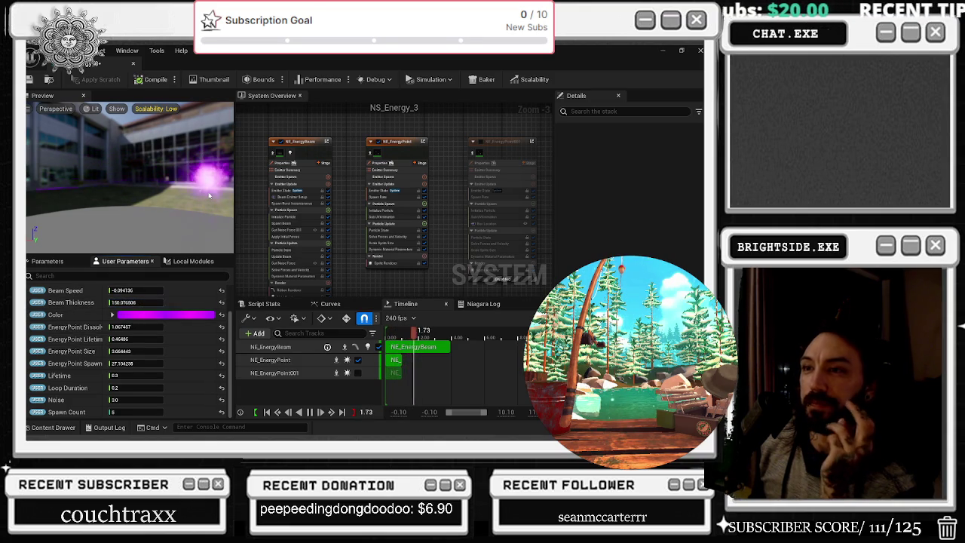
{"action": "left_click", "coordinate": [72, 76]}
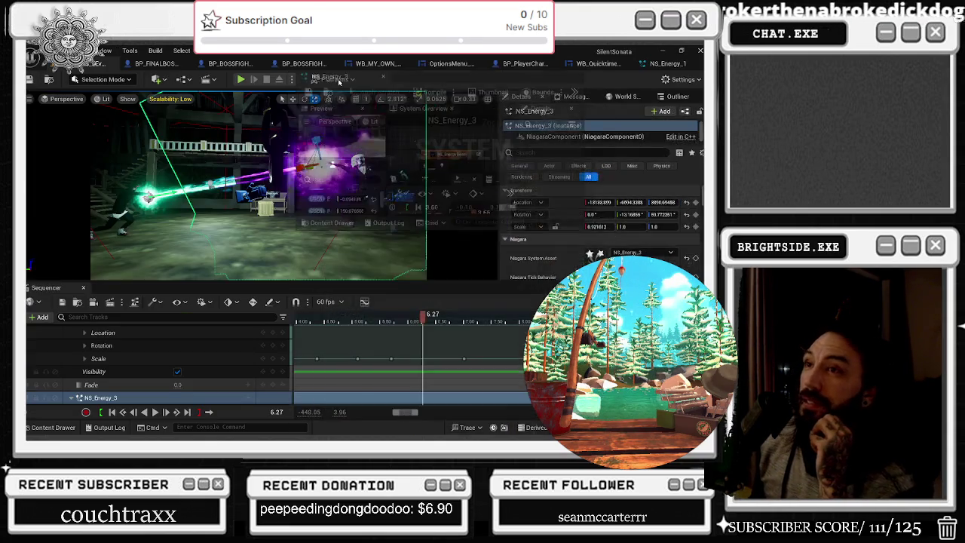
{"action": "left_click", "coordinate": [335, 66]}
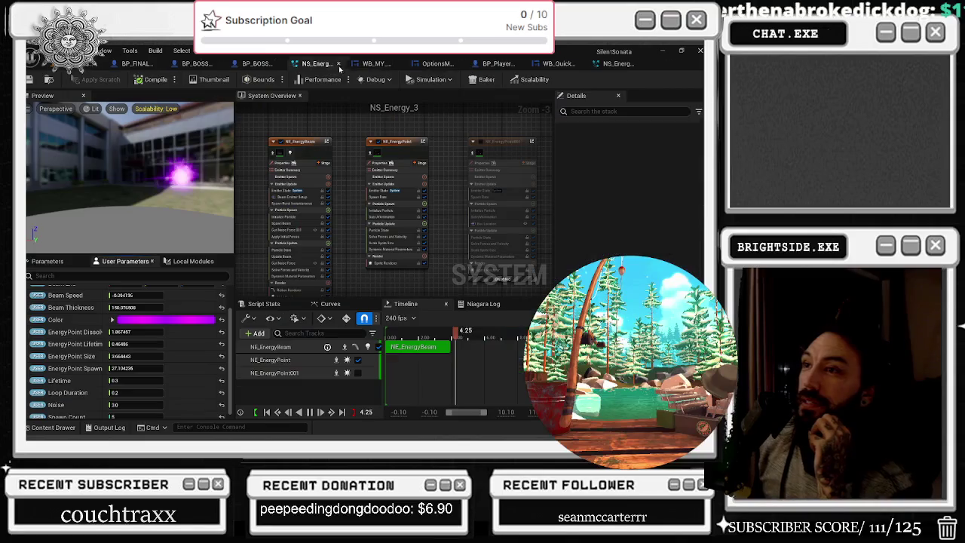
Step: Save NS_Energy_3 and play the barn cinematic from the start
{"action": "key", "text": "ctrl+s"}
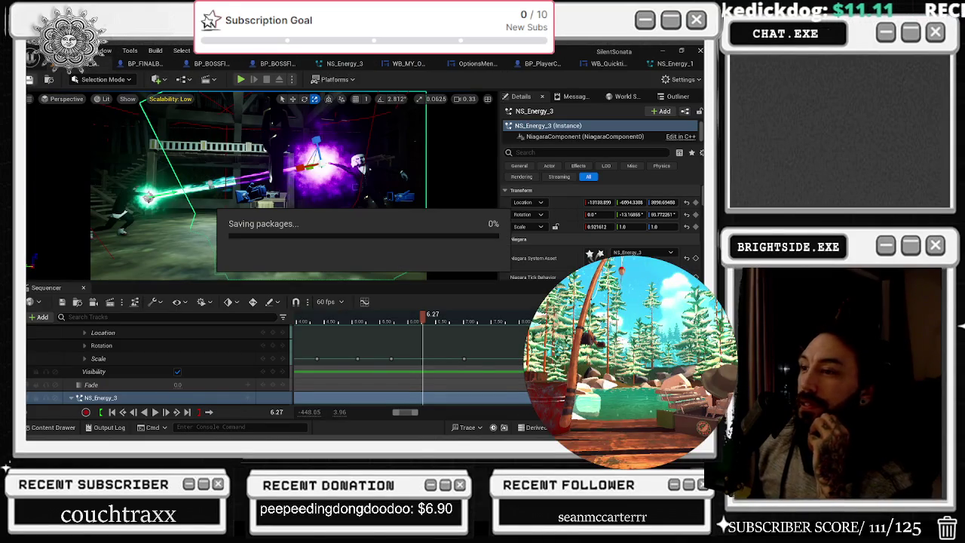
{"action": "left_click", "coordinate": [113, 413]}
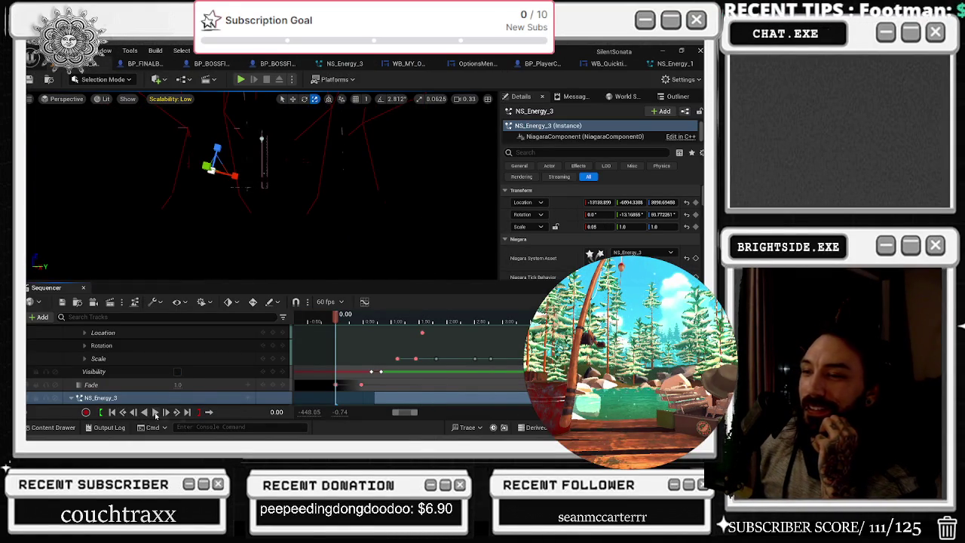
{"action": "left_click", "coordinate": [154, 413]}
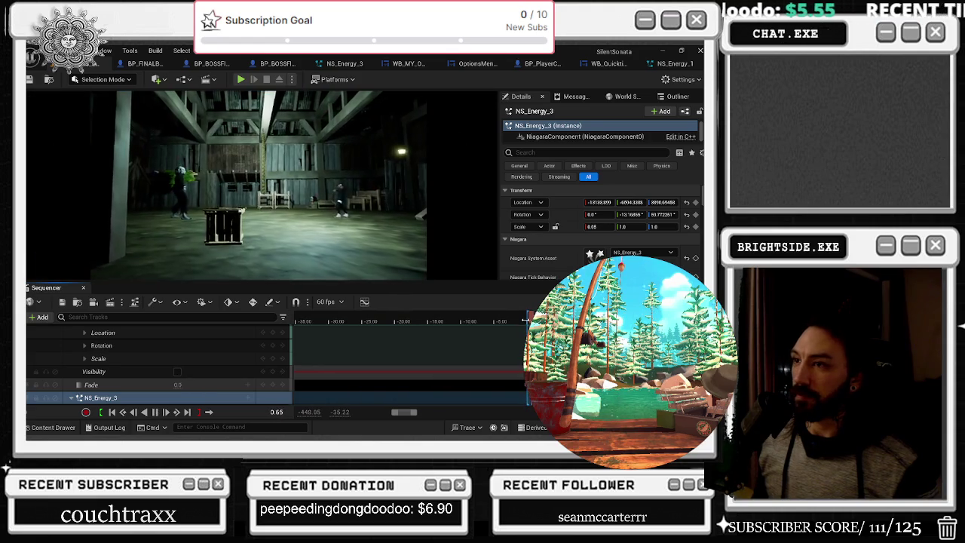
Step: Pause and resume the cinematic to review the retuned beam, then open NS_Energy_1
{"action": "key", "text": "space"}
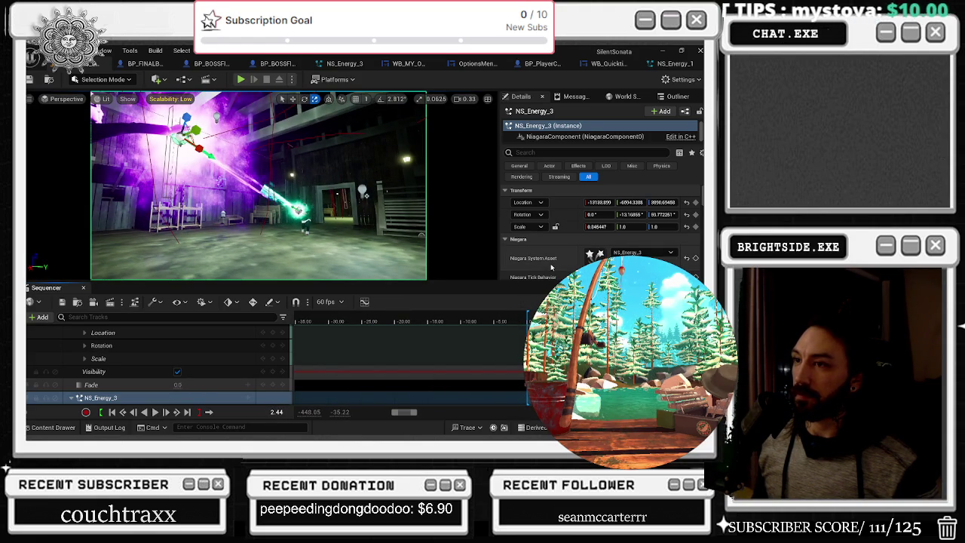
{"action": "key", "text": "space"}
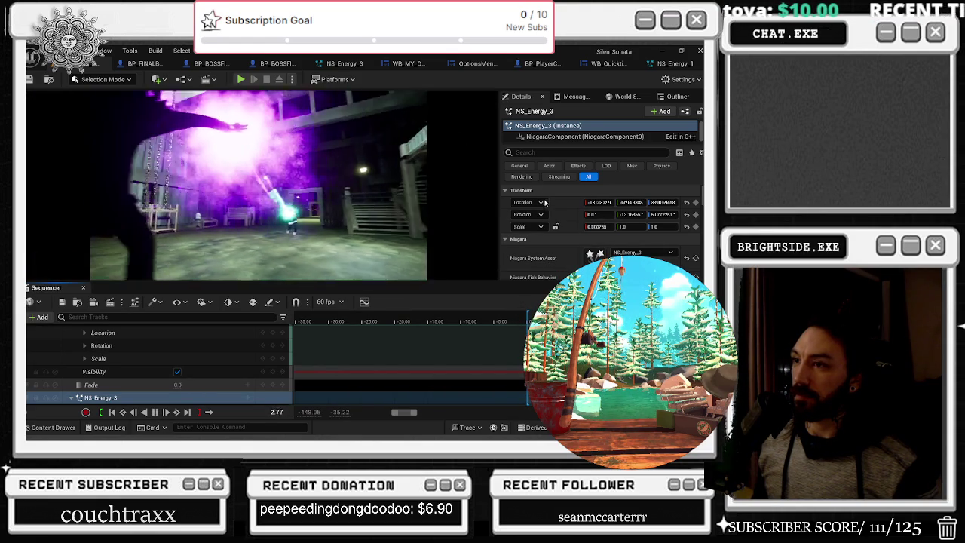
{"action": "key", "text": "space"}
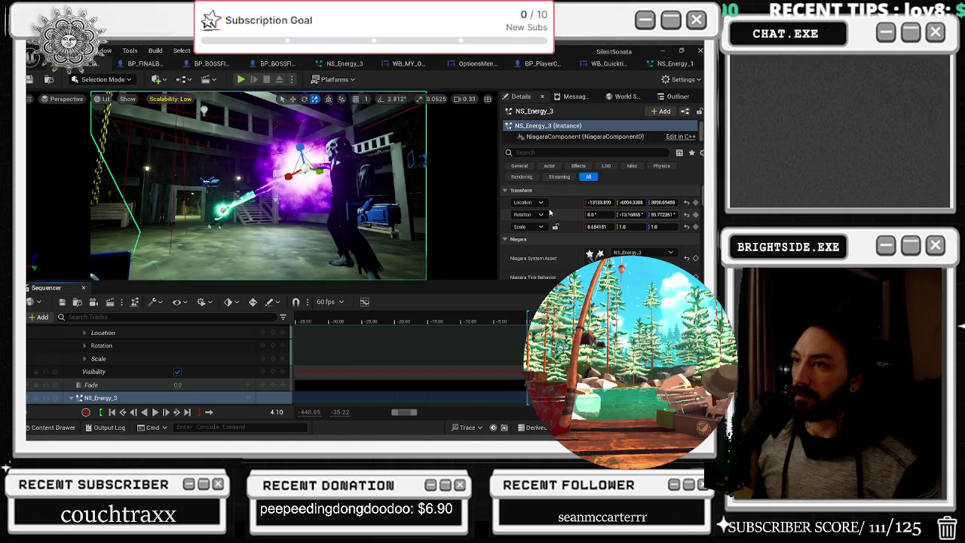
{"action": "key", "text": "space"}
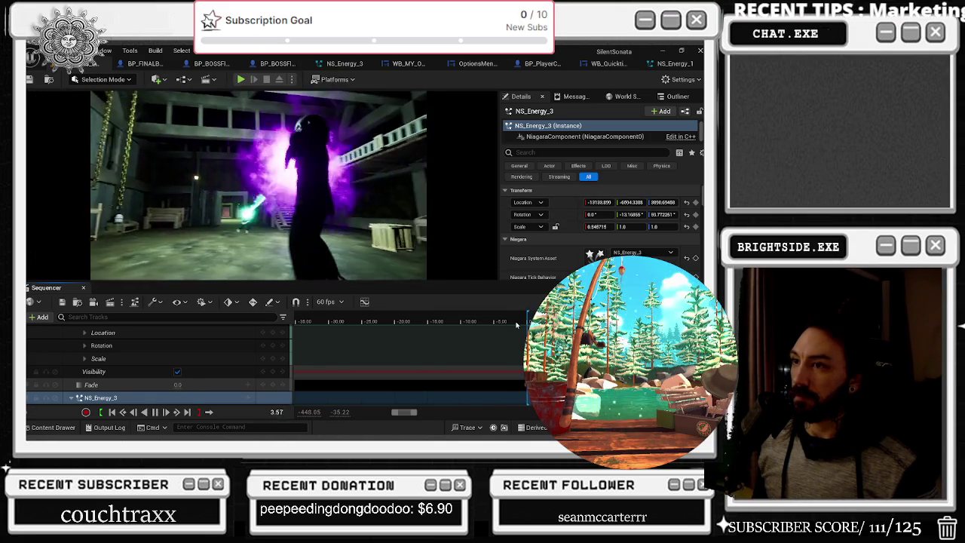
{"action": "key", "text": "space"}
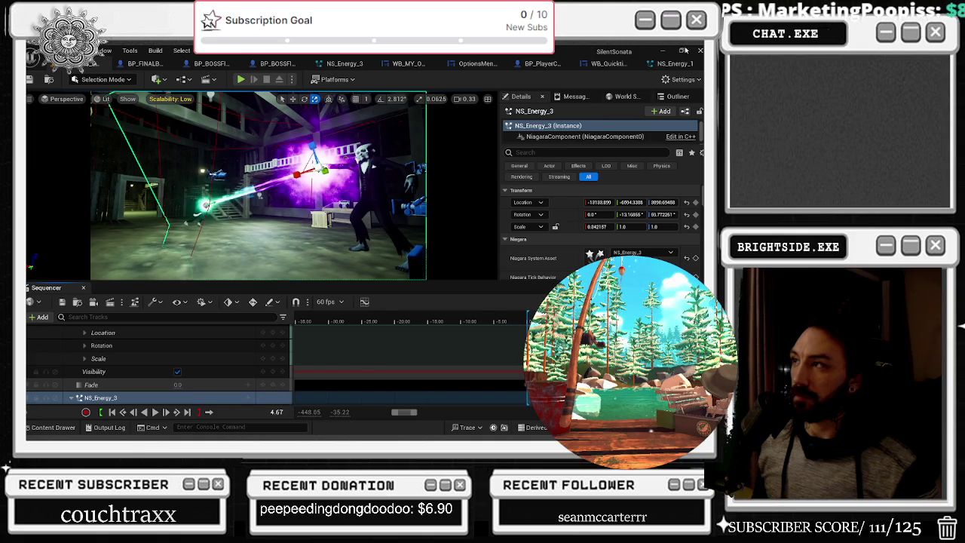
{"action": "left_click", "coordinate": [674, 64]}
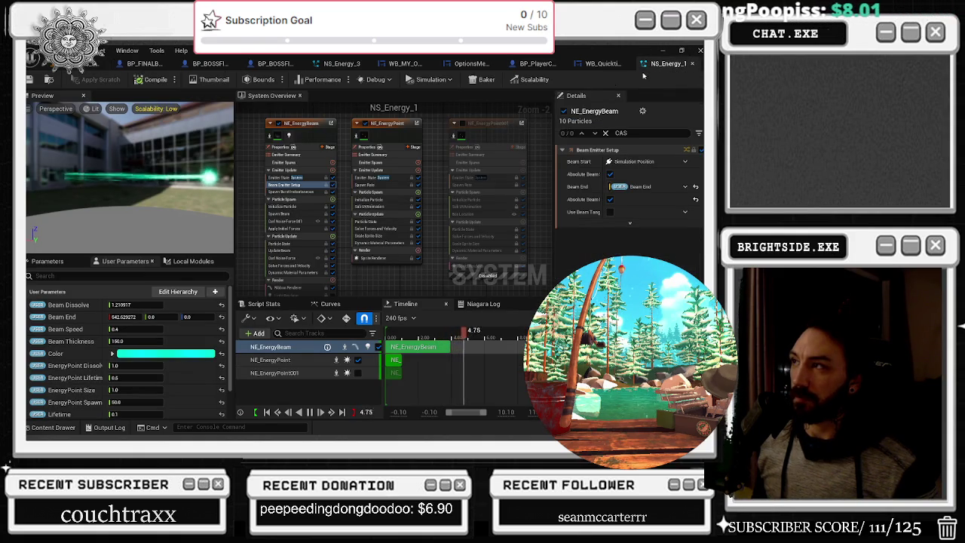
Step: Reopen NS_Energy_3, thin the beam and set Lifetime to about 0.65
{"action": "left_click", "coordinate": [87, 65]}
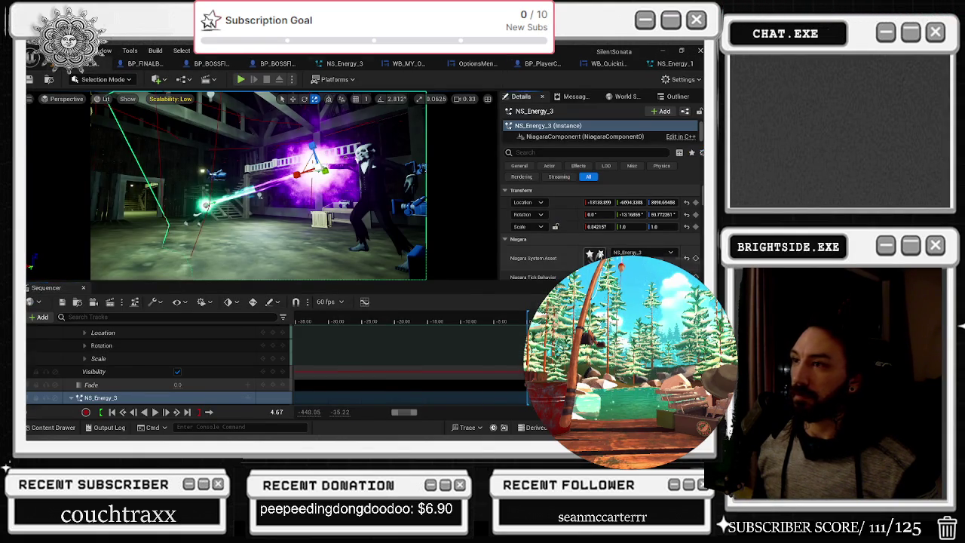
{"action": "left_click", "coordinate": [345, 64]}
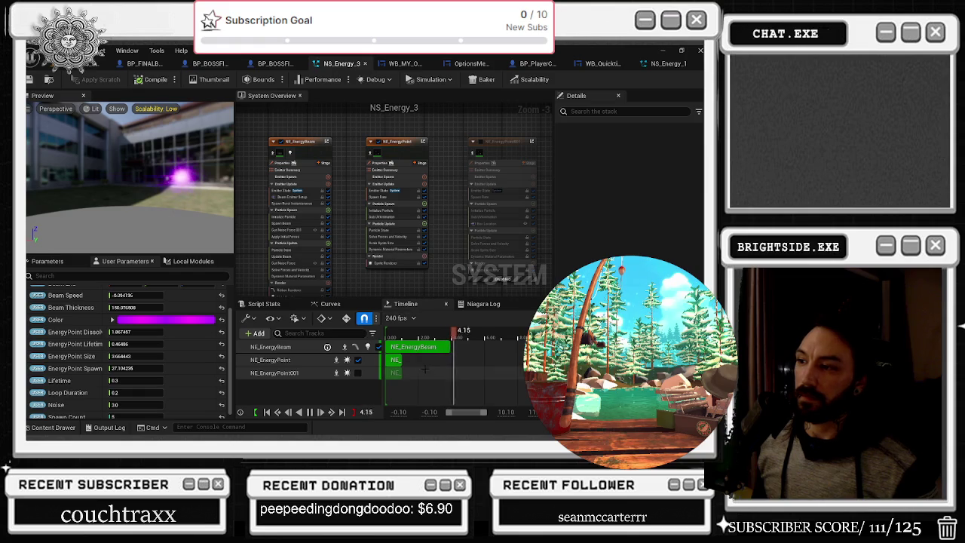
{"action": "left_click", "coordinate": [397, 151]}
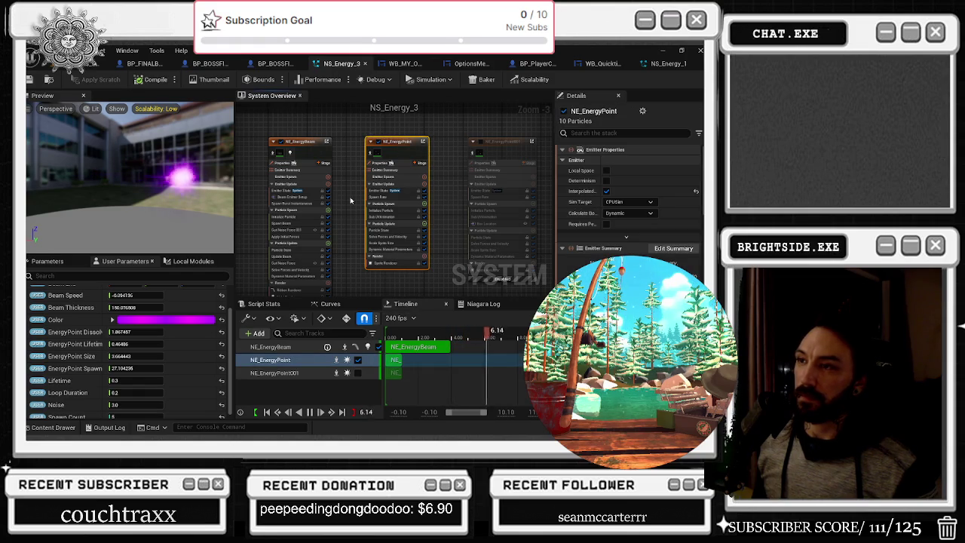
{"action": "left_click_drag", "start_coordinate": [173, 308], "coordinate": [147, 309]}
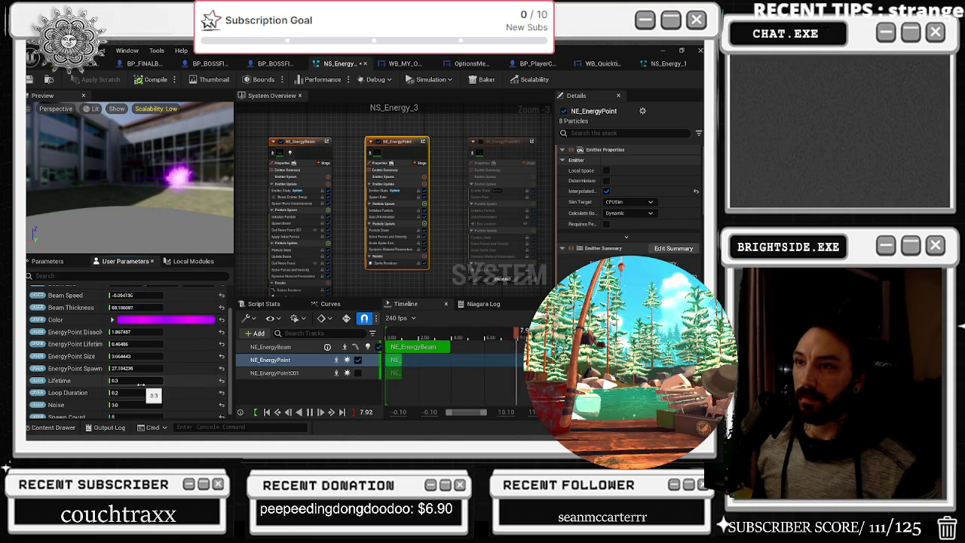
{"action": "left_click_drag", "start_coordinate": [140, 386], "coordinate": [133, 382]}
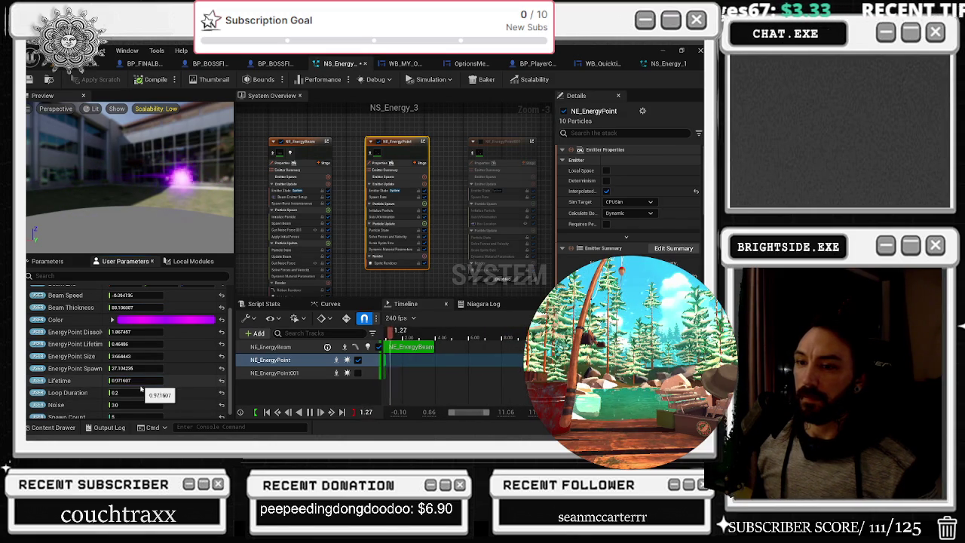
Step: Lower Beam Dissolve to about 1.29, save the system and return to the level
{"action": "scroll", "coordinate": [140, 384], "scroll_direction": "down", "scroll_amount": 1}
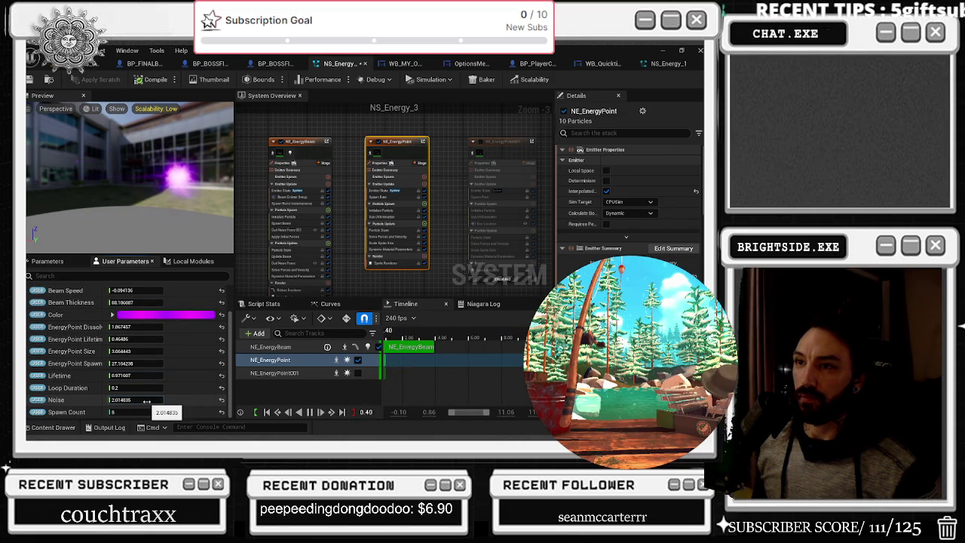
{"action": "scroll", "coordinate": [136, 340], "scroll_direction": "up", "scroll_amount": 3}
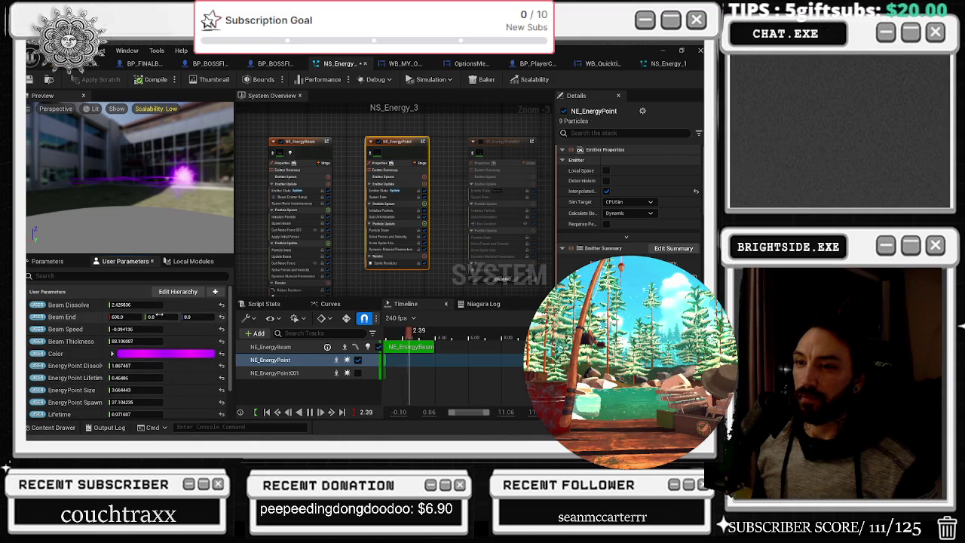
{"action": "left_click_drag", "start_coordinate": [134, 305], "coordinate": [134, 304]}
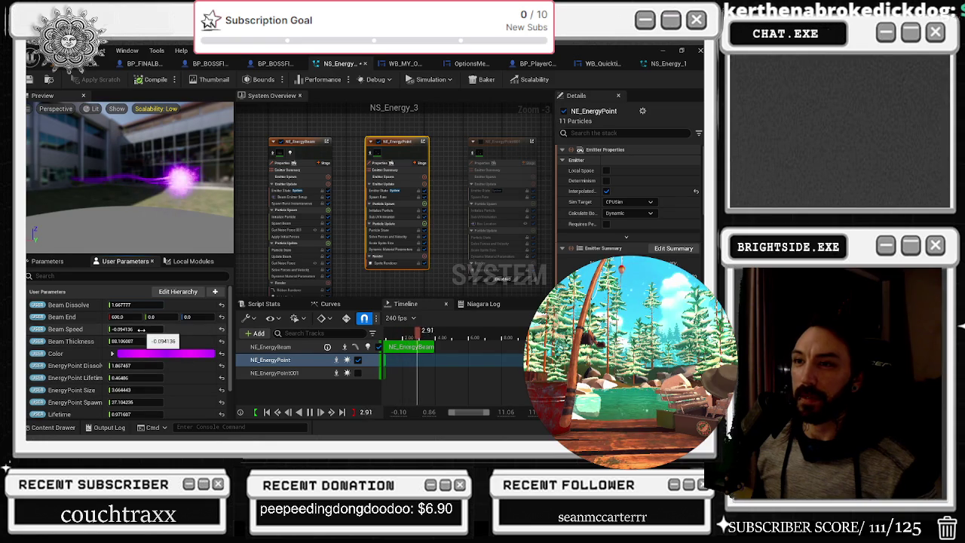
{"action": "left_click_drag", "start_coordinate": [134, 304], "coordinate": [129, 305]}
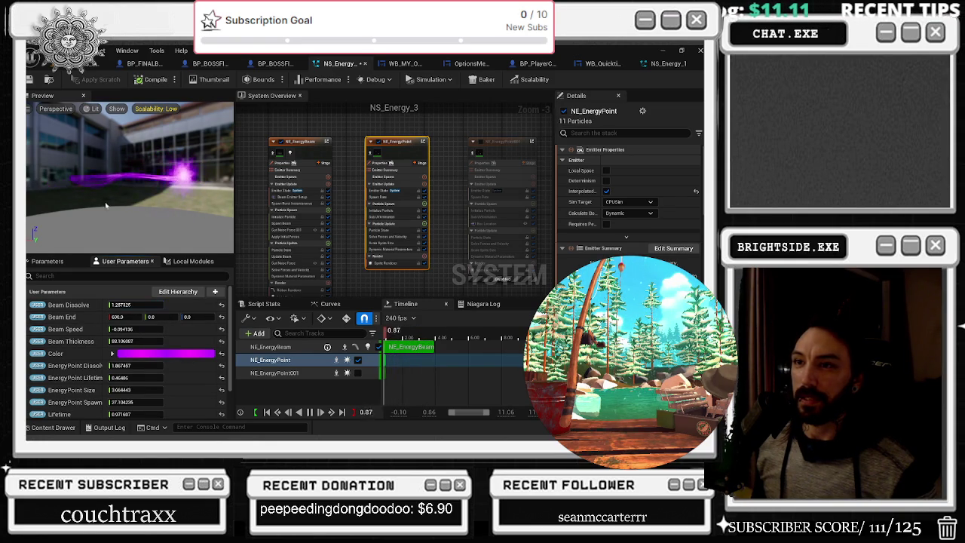
{"action": "key", "text": "ctrl+s"}
{"action": "left_click", "coordinate": [83, 63]}
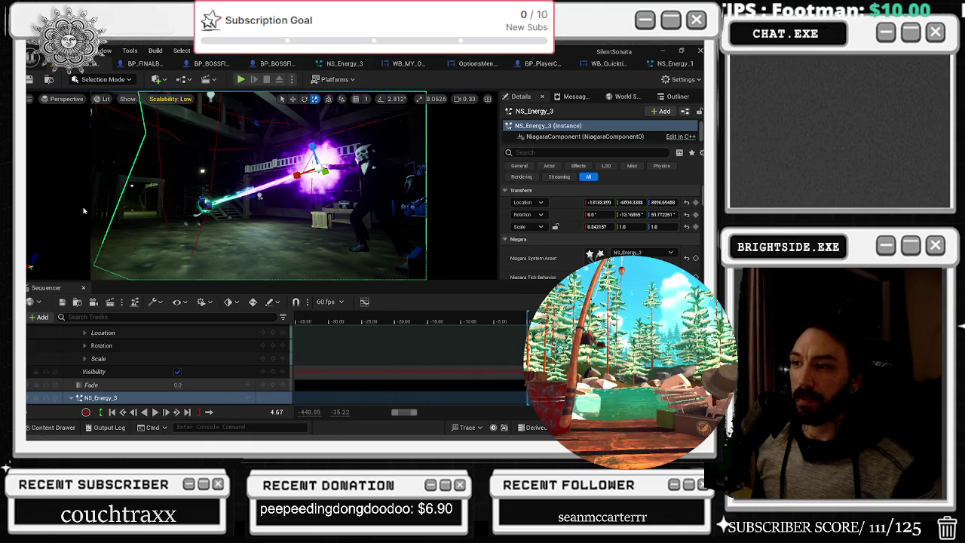
Step: Play and pause the cinematic, checking the beam at 2.04, the 1.46 scale key and 2.18
{"action": "left_click", "coordinate": [155, 411]}
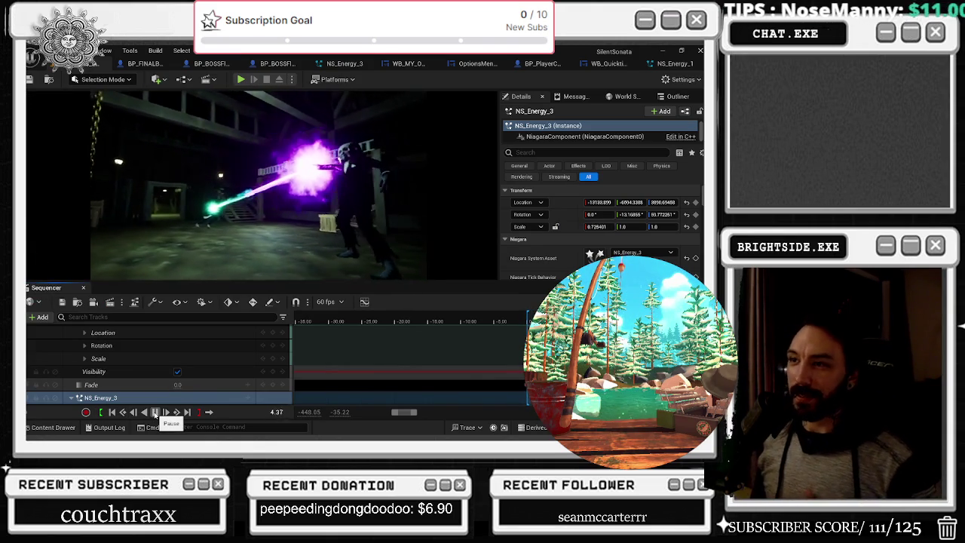
{"action": "key", "text": "space"}
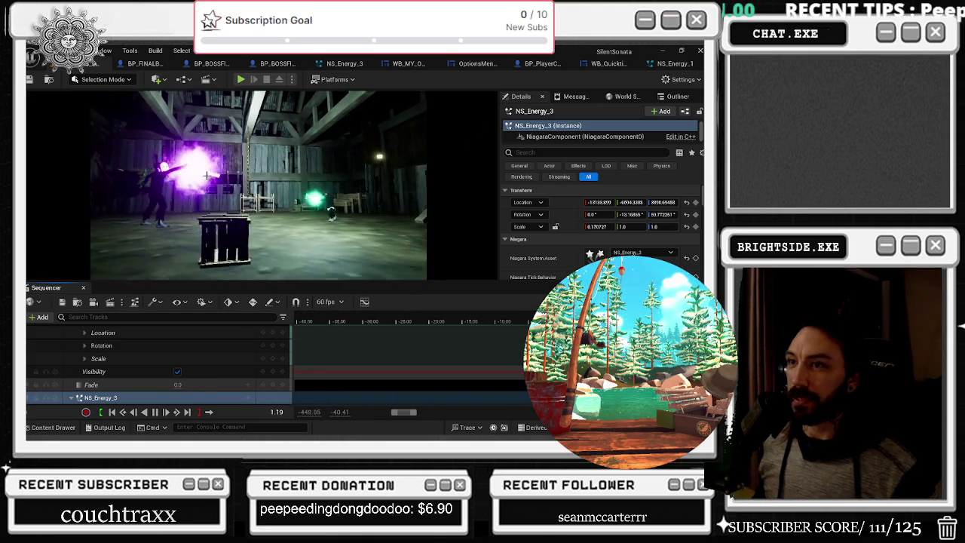
{"action": "key", "text": "space"}
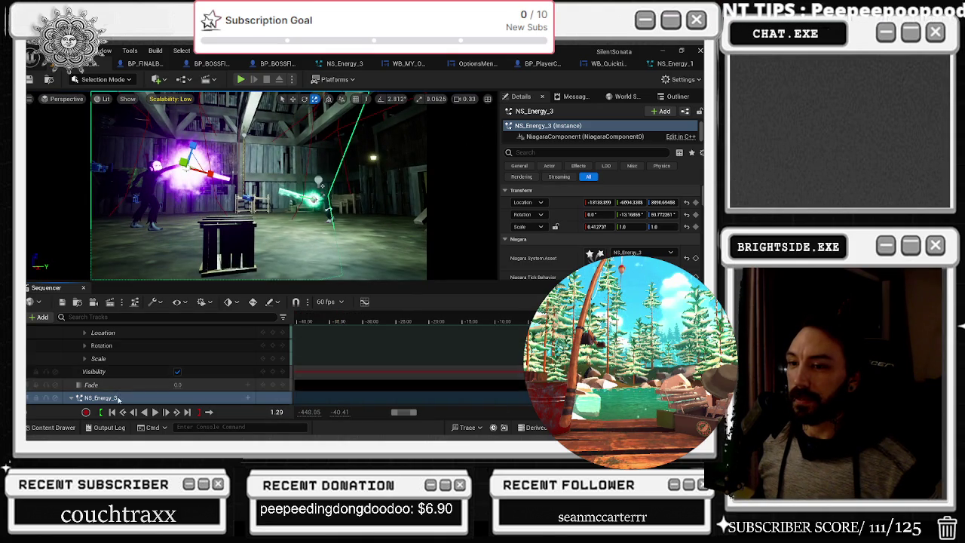
{"action": "scroll", "coordinate": [120, 384], "scroll_direction": "down", "scroll_amount": 2}
{"action": "scroll", "coordinate": [88, 383], "scroll_direction": "down", "scroll_amount": 1}
{"action": "scroll", "coordinate": [89, 383], "scroll_direction": "down", "scroll_amount": 1}
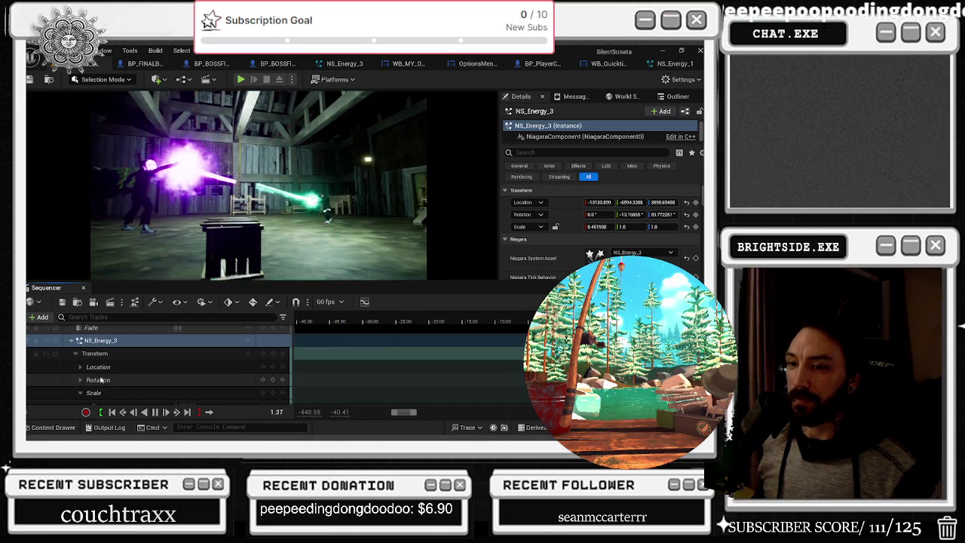
{"action": "key", "text": "space"}
{"action": "key", "text": "space"}
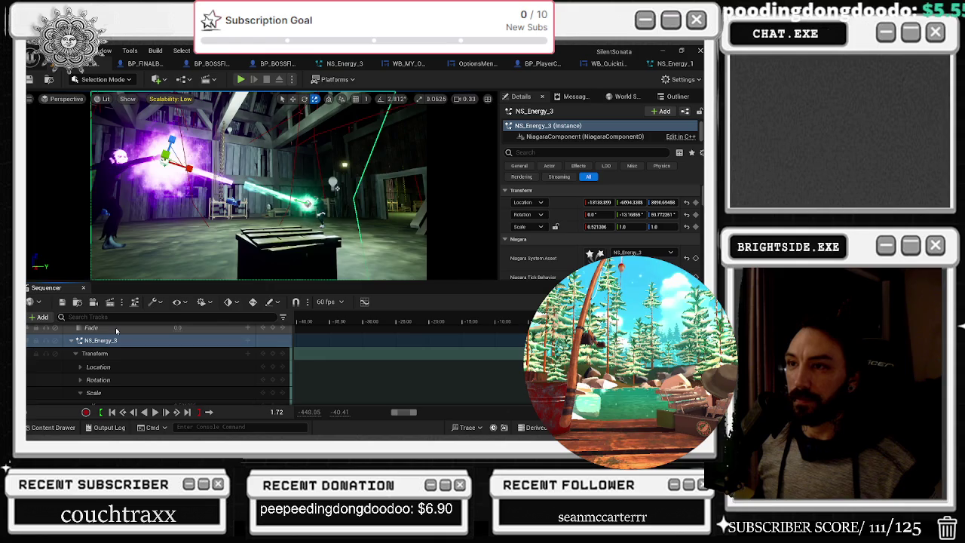
{"action": "key", "text": "space"}
{"action": "key", "text": "space"}
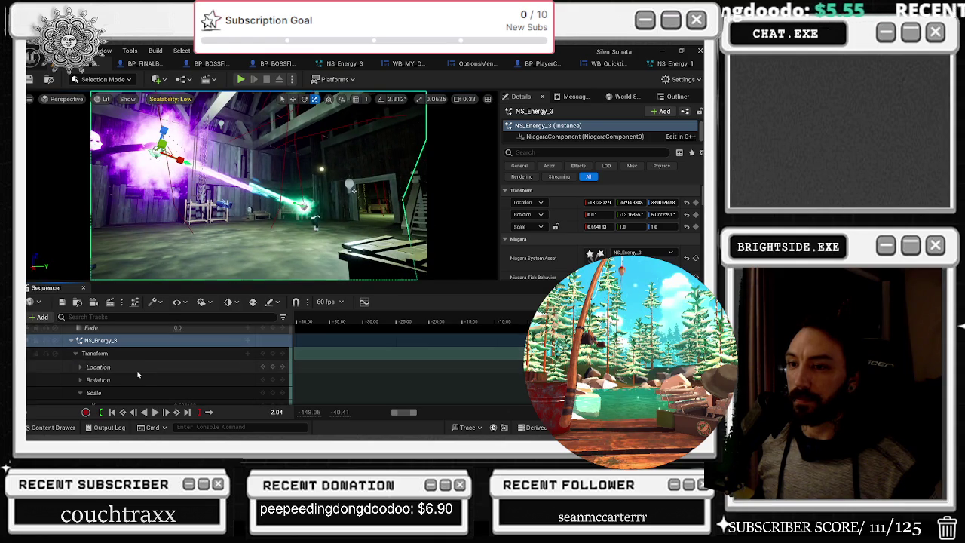
{"action": "scroll", "coordinate": [137, 374], "scroll_direction": "down", "scroll_amount": 1}
{"action": "scroll", "coordinate": [137, 374], "scroll_direction": "down", "scroll_amount": 4}
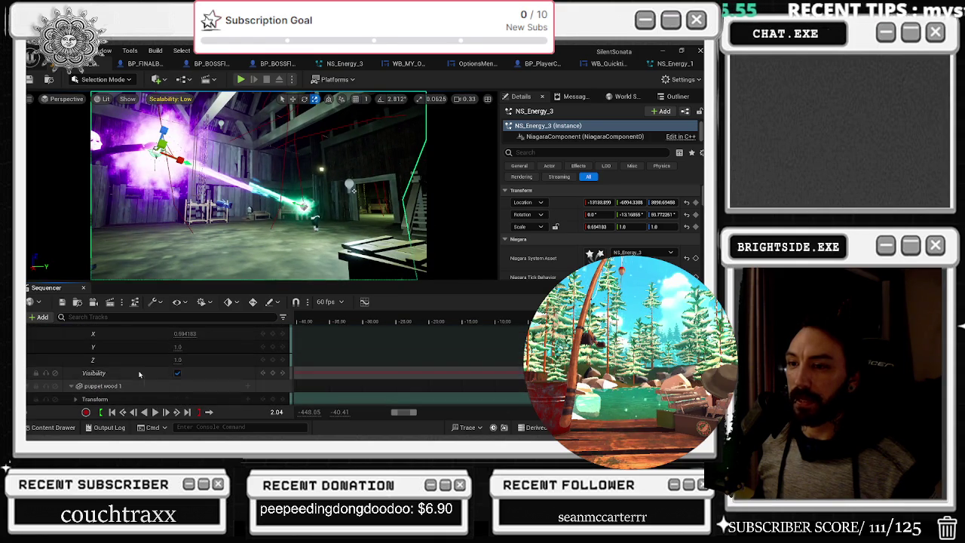
{"action": "scroll", "coordinate": [509, 371], "scroll_direction": "up", "scroll_amount": 3}
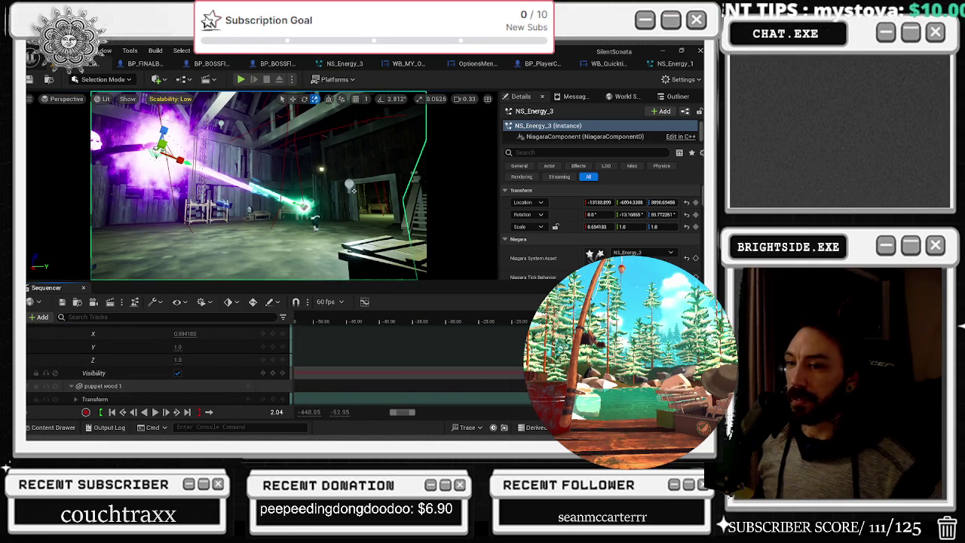
{"action": "scroll", "coordinate": [510, 371], "scroll_direction": "up", "scroll_amount": 4}
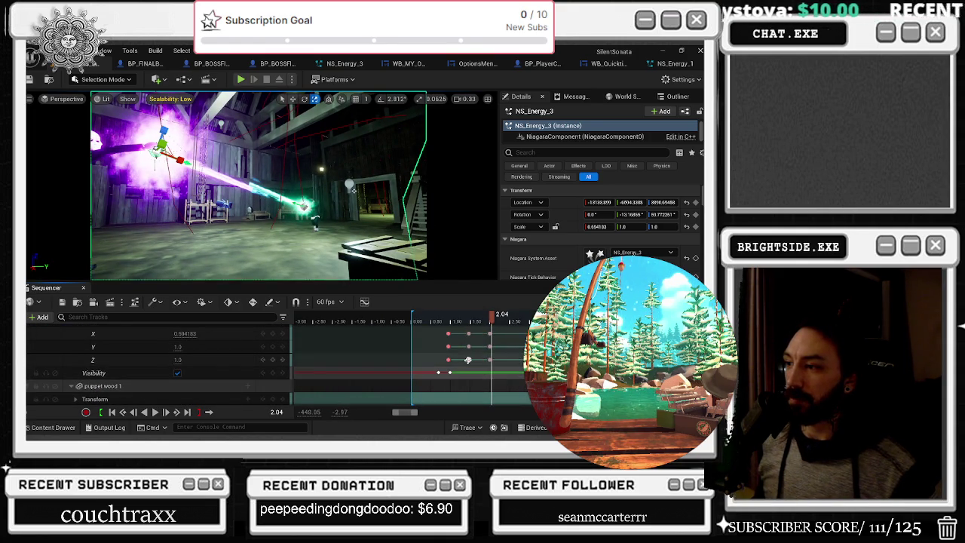
{"action": "key", "text": "comma"}
{"action": "key", "text": "space"}
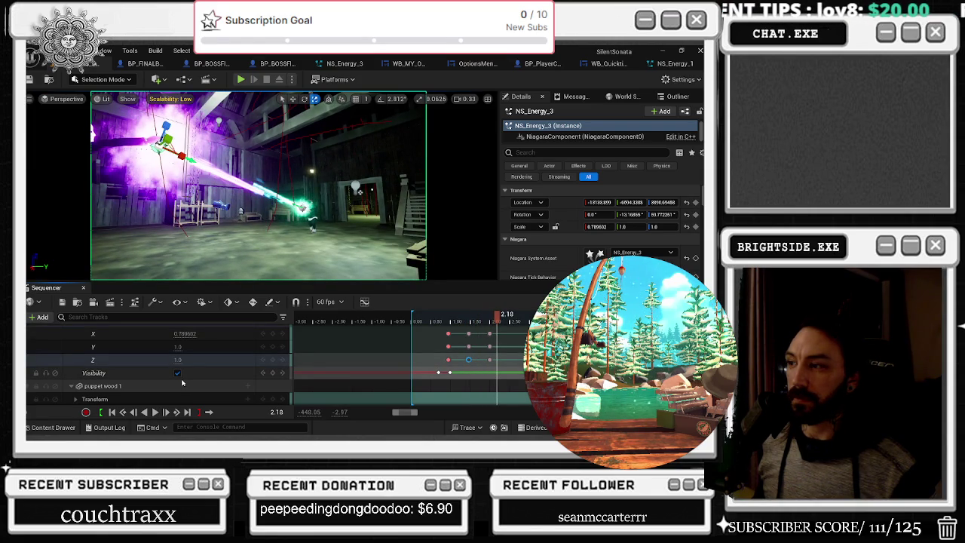
Step: Replay from 0.33 through about 4.22, then select the beam and scrub back to 1.67
{"action": "scroll", "coordinate": [409, 324], "scroll_direction": "right", "scroll_amount": 3}
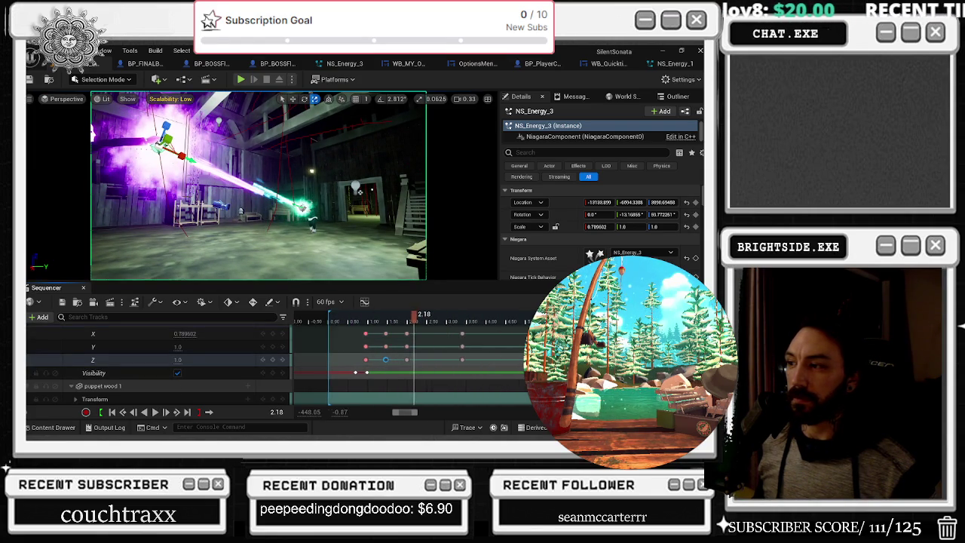
{"action": "left_click_drag", "start_coordinate": [373, 316], "coordinate": [331, 329]}
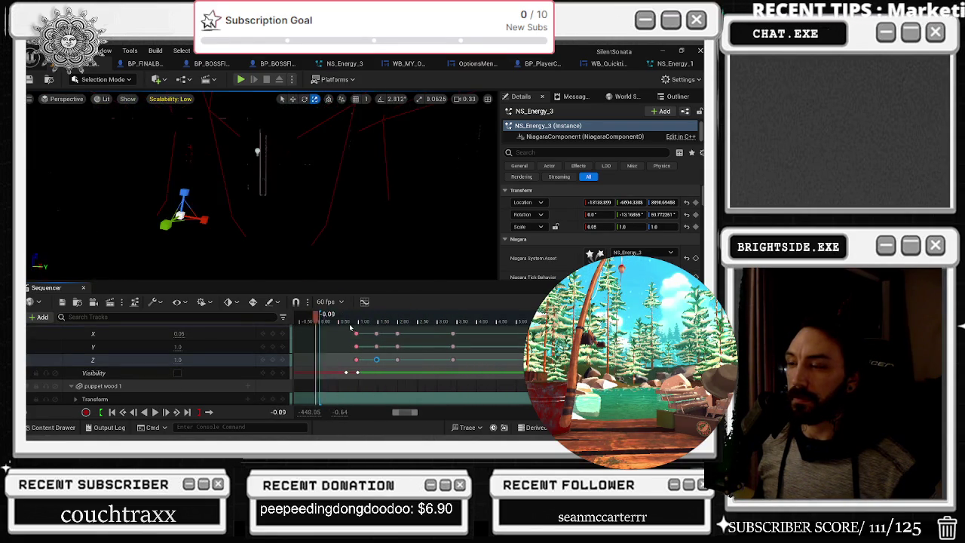
{"action": "key", "text": "space"}
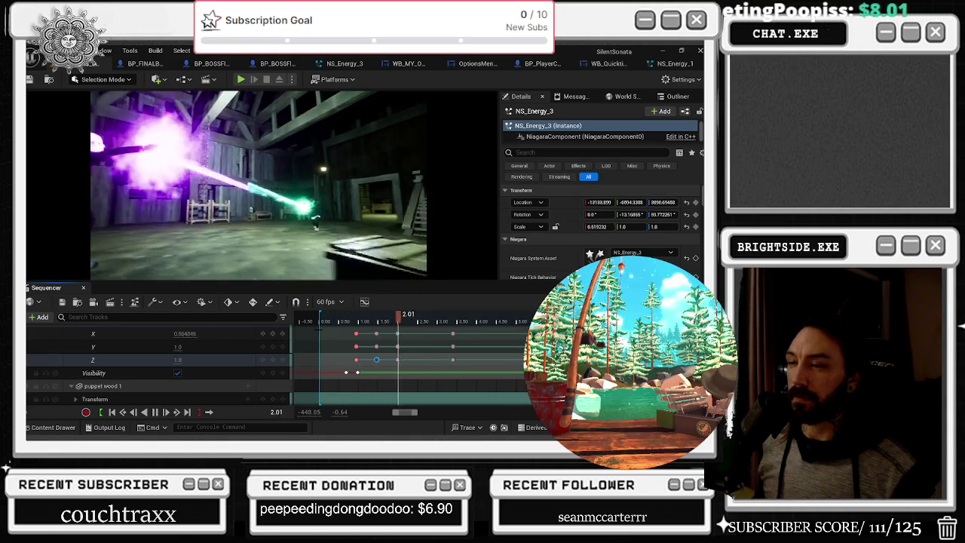
{"action": "key", "text": "space"}
{"action": "key", "text": "space"}
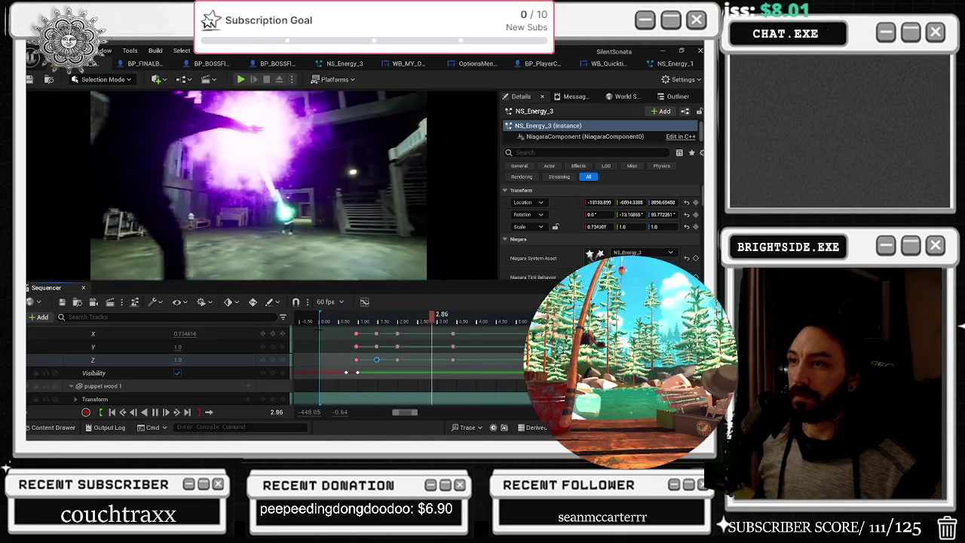
{"action": "key", "text": "space"}
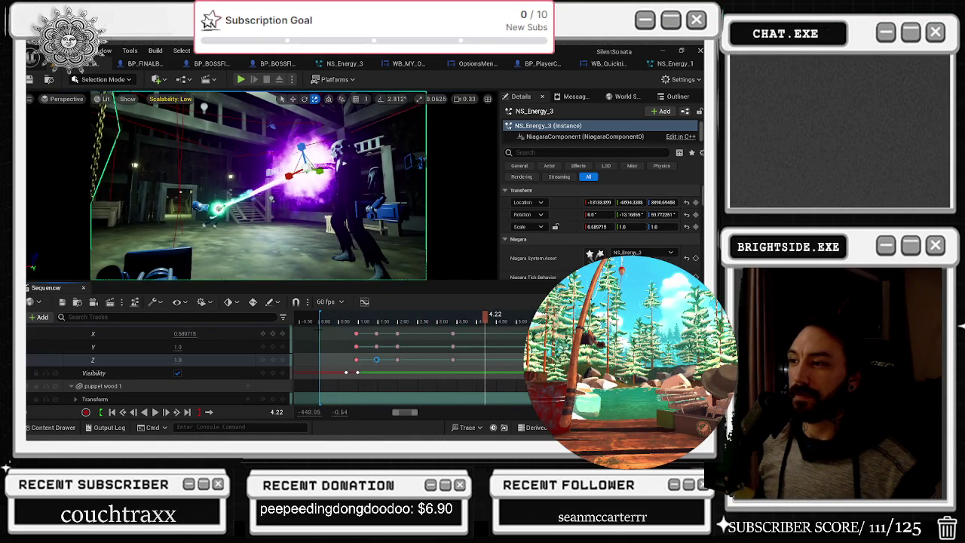
{"action": "left_click", "coordinate": [322, 322]}
{"action": "key", "text": "space"}
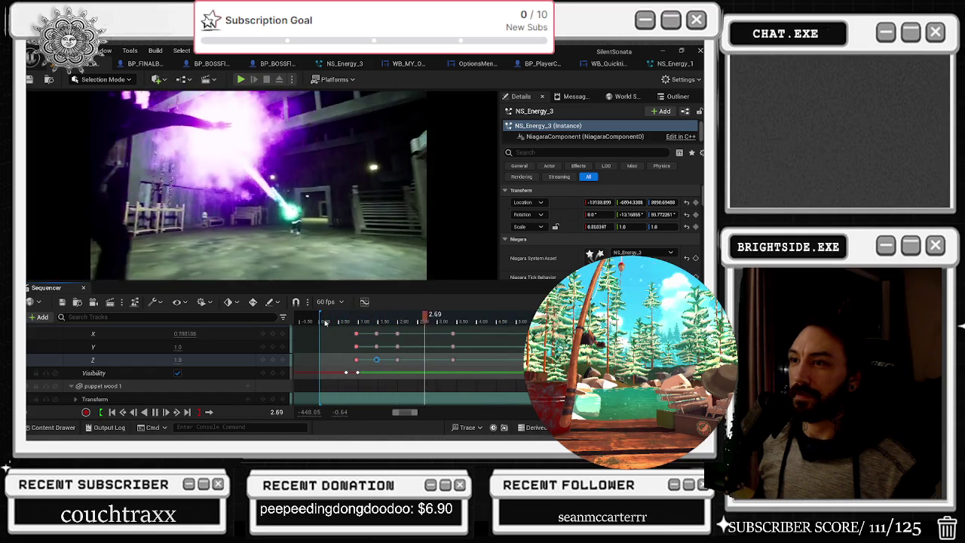
{"action": "key", "text": "space"}
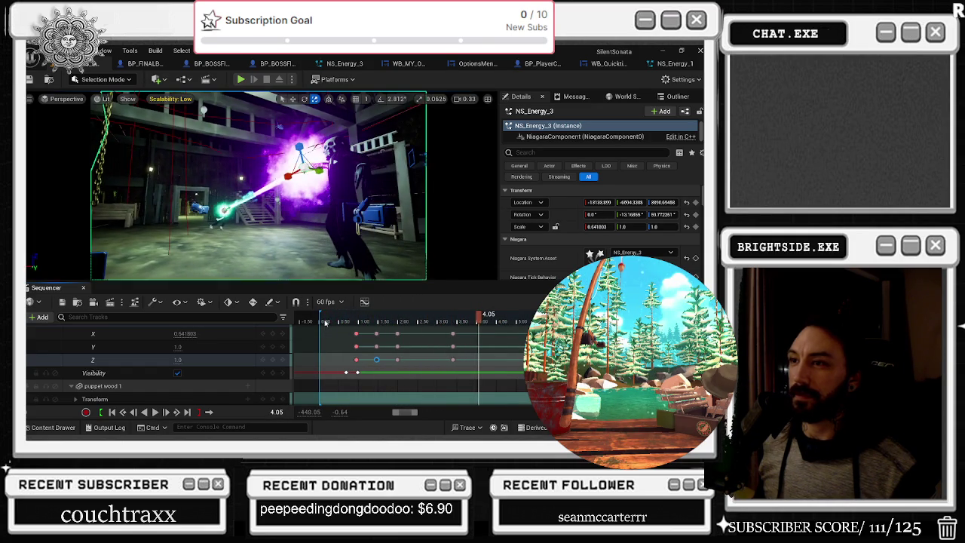
{"action": "key", "text": "space"}
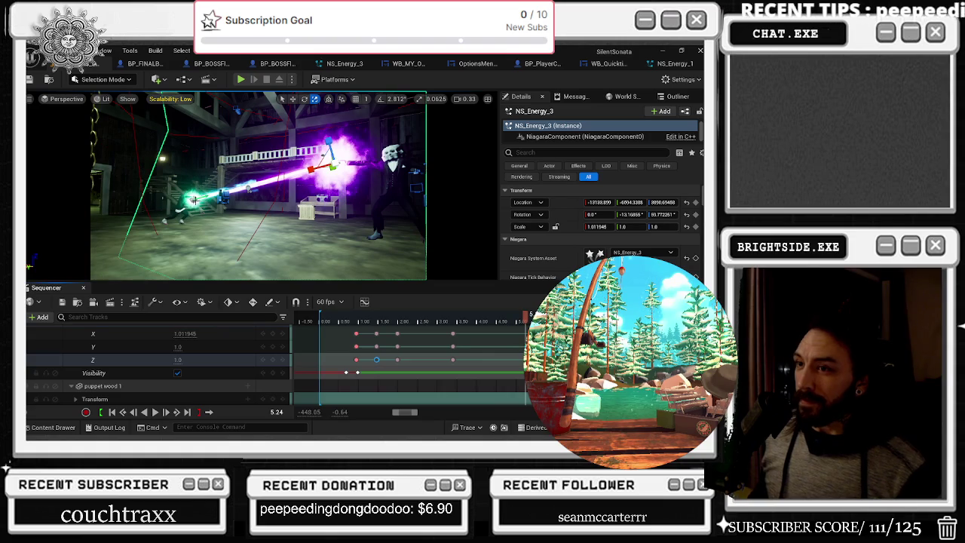
{"action": "left_click", "coordinate": [194, 200]}
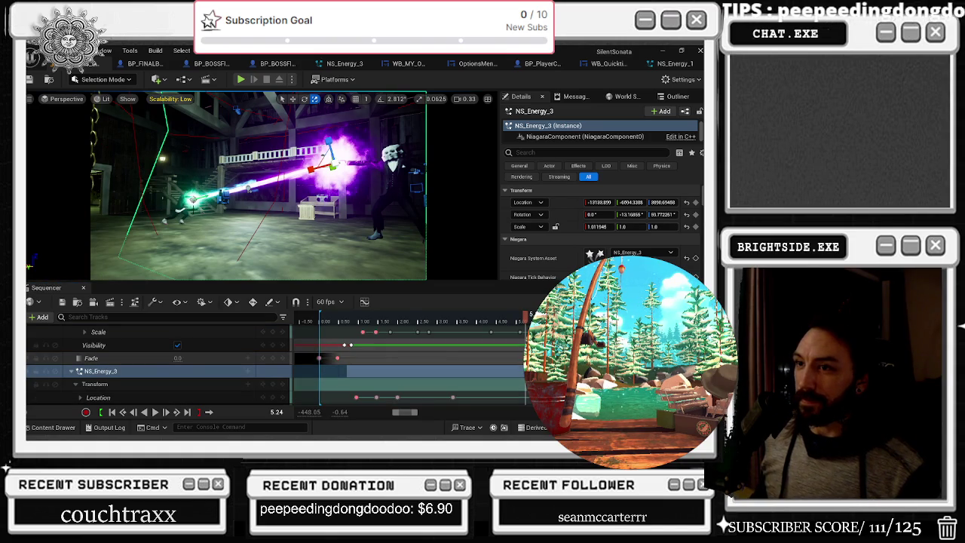
{"action": "left_click_drag", "start_coordinate": [505, 326], "coordinate": [384, 322]}
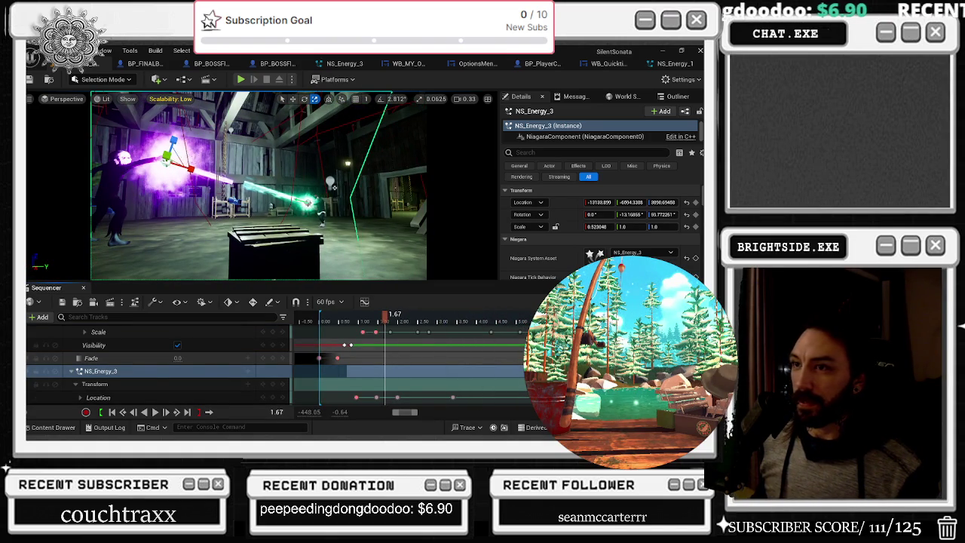
{"action": "scroll", "coordinate": [237, 375], "scroll_direction": "down", "scroll_amount": 2}
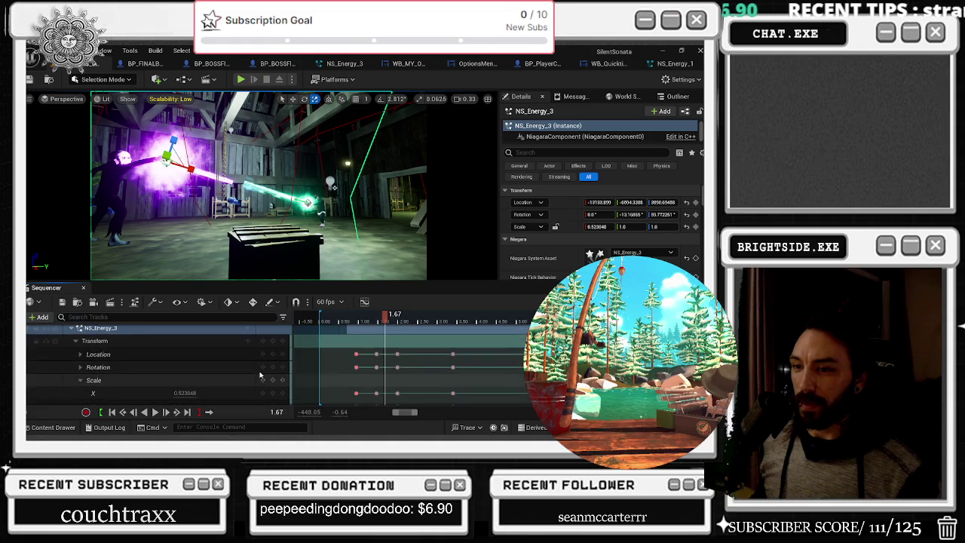
Step: Step through the beam's Scale Y keys at 2.00 and 1.46
{"action": "mouse_move", "coordinate": [384, 315]}
{"action": "left_mouse_down"}
{"action": "mouse_move", "coordinate": [343, 321]}
{"action": "mouse_move", "coordinate": [384, 321]}
{"action": "left_mouse_up"}
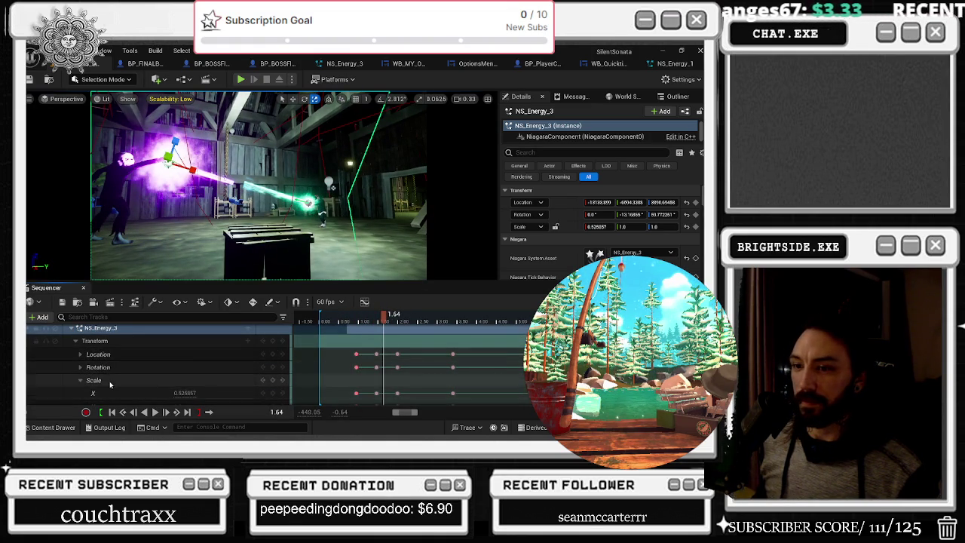
{"action": "scroll", "coordinate": [113, 384], "scroll_direction": "down", "scroll_amount": 2}
{"action": "left_click", "coordinate": [121, 378]}
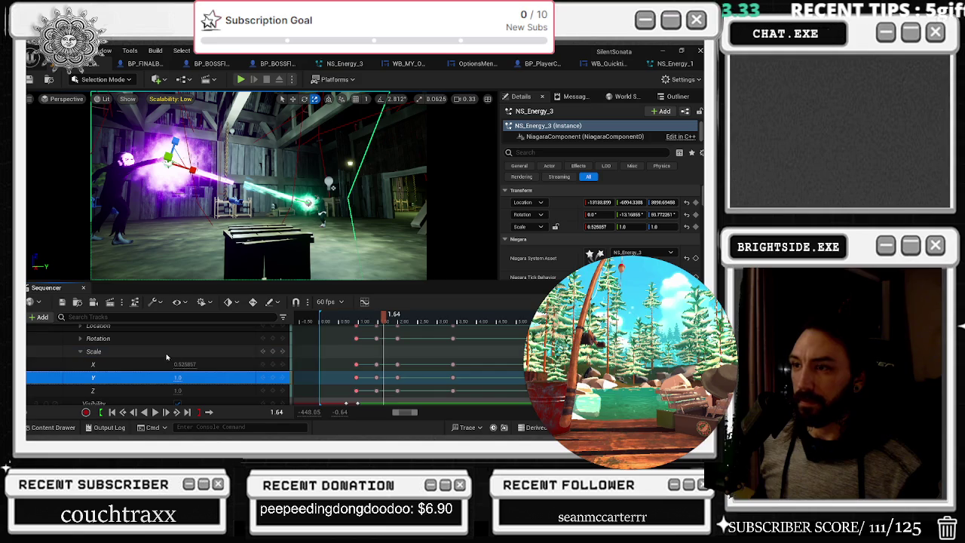
{"action": "left_click", "coordinate": [397, 391]}
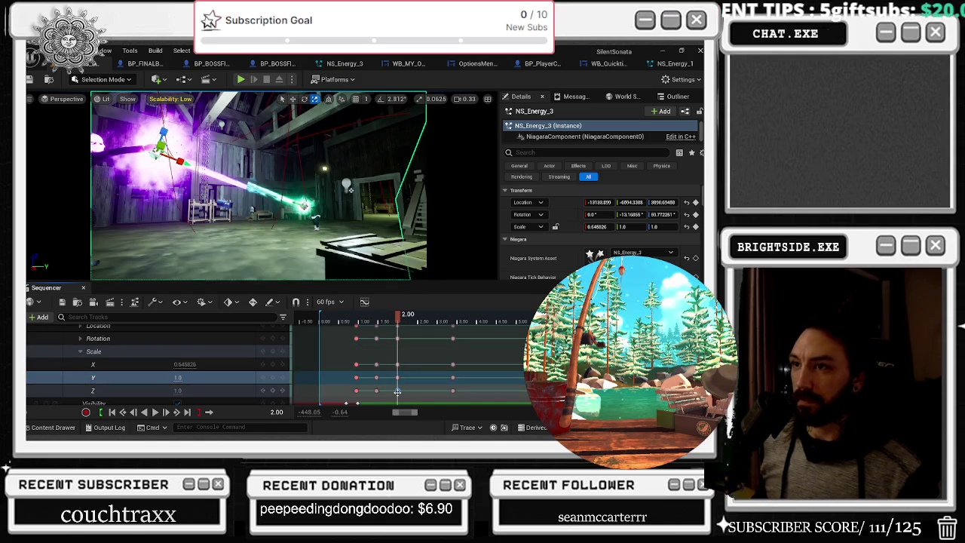
{"action": "left_click", "coordinate": [377, 390]}
{"action": "mouse_move", "coordinate": [376, 316]}
{"action": "left_mouse_down"}
{"action": "mouse_move", "coordinate": [392, 316]}
{"action": "mouse_move", "coordinate": [381, 316]}
{"action": "left_mouse_up"}
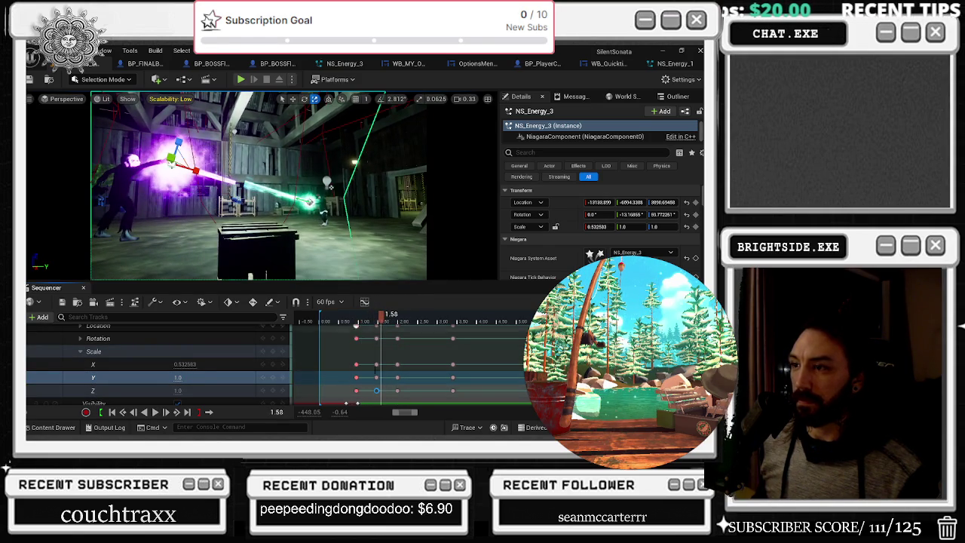
{"action": "left_click", "coordinate": [377, 390]}
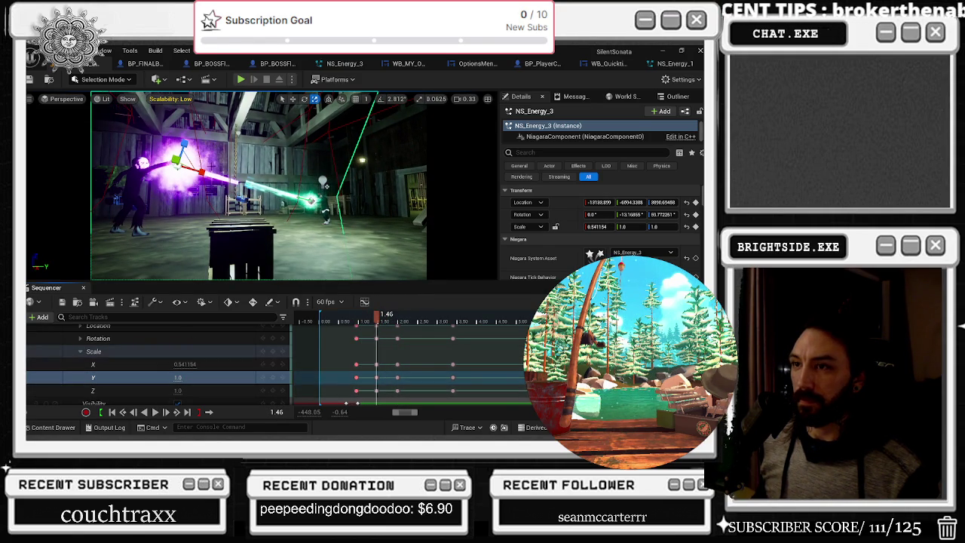
Step: Raise the beam's X and Y scale at the 1.46 key, undoing the Z change
{"action": "left_click", "coordinate": [216, 390]}
{"action": "left_click_drag", "start_coordinate": [181, 364], "coordinate": [190, 364]}
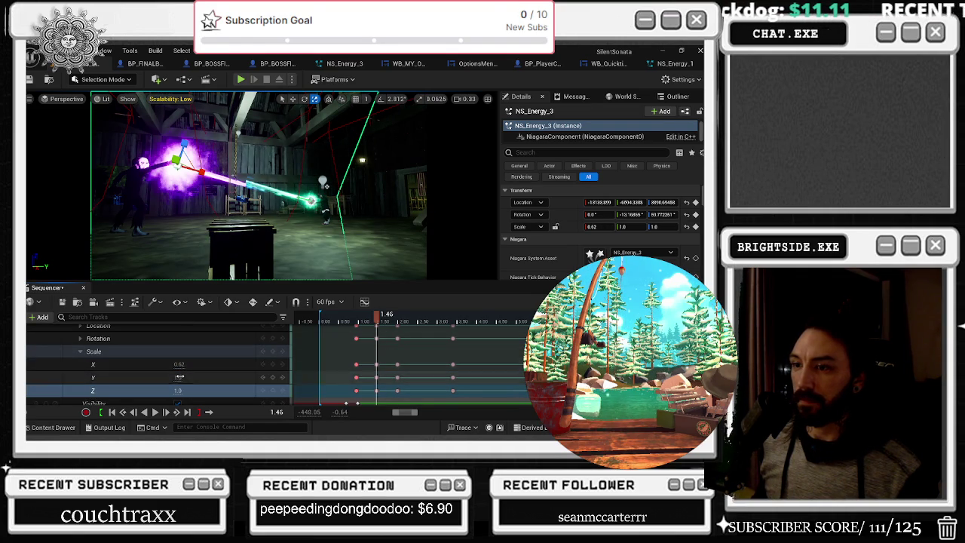
{"action": "left_click_drag", "start_coordinate": [181, 377], "coordinate": [187, 377]}
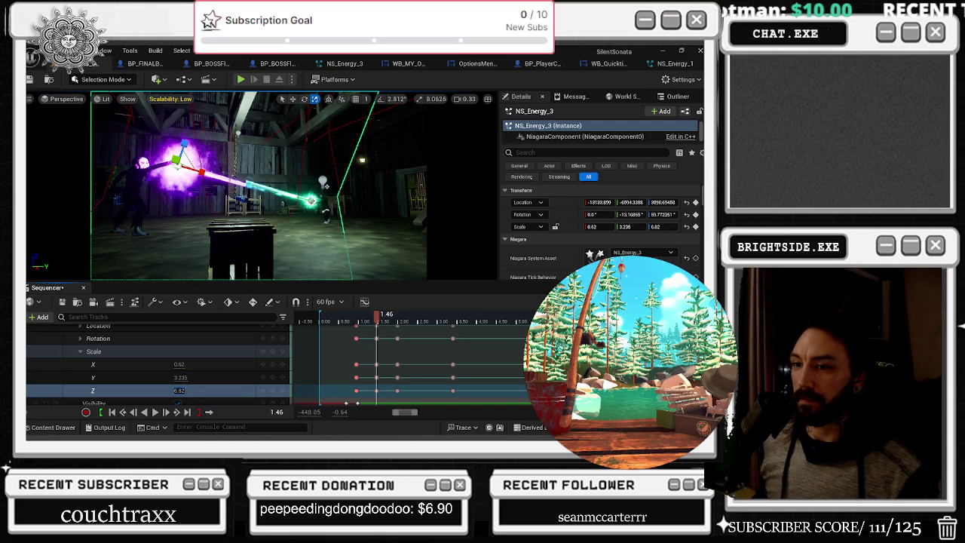
{"action": "left_click_drag", "start_coordinate": [180, 390], "coordinate": [186, 390]}
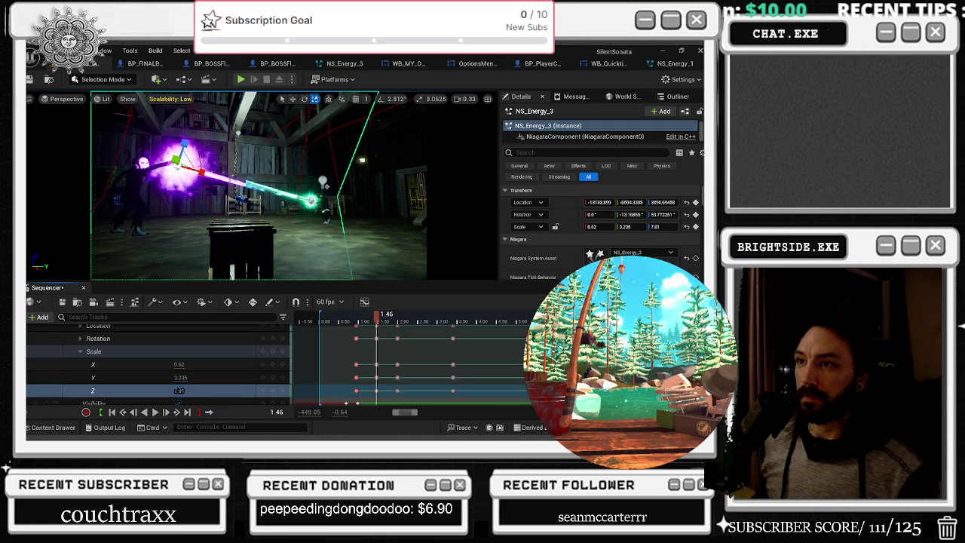
{"action": "key", "text": "ctrl+z"}
{"action": "left_click", "coordinate": [211, 376]}
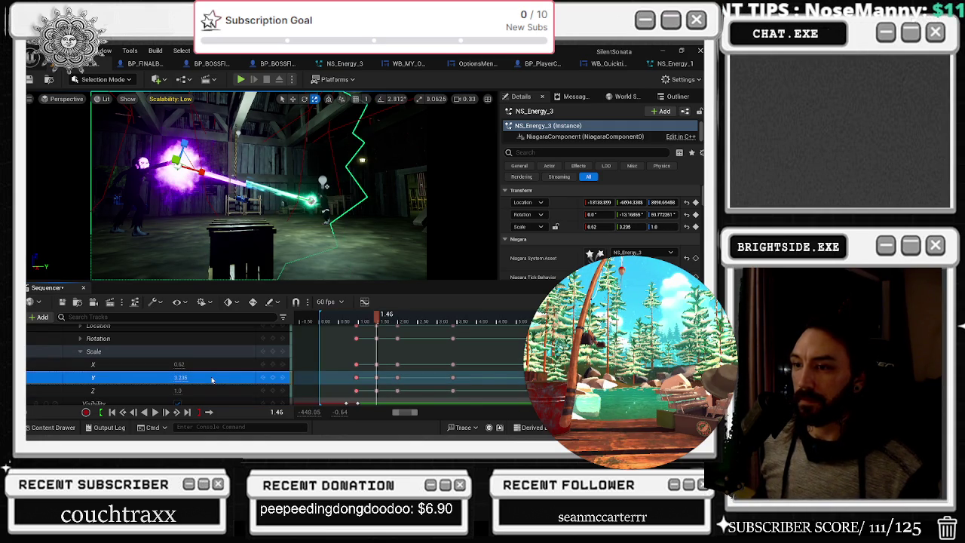
Step: Replay the shot to review the new scale and stop at about 1.79 seconds
{"action": "left_click", "coordinate": [328, 322]}
{"action": "key", "text": "space"}
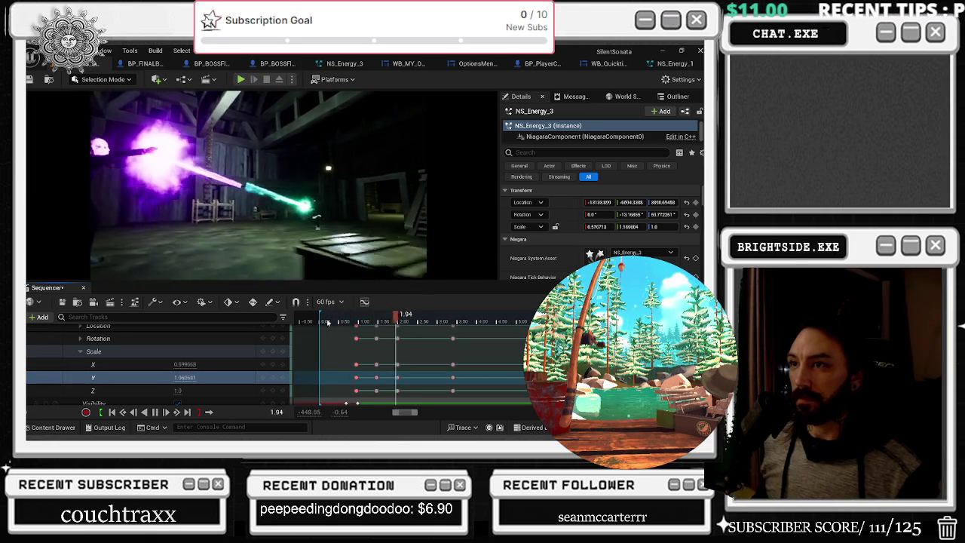
{"action": "key", "text": "space"}
{"action": "mouse_move", "coordinate": [397, 322]}
{"action": "left_mouse_down"}
{"action": "mouse_move", "coordinate": [355, 321]}
{"action": "mouse_move", "coordinate": [383, 322]}
{"action": "left_mouse_up"}
{"action": "left_click", "coordinate": [338, 322]}
{"action": "key", "text": "space"}
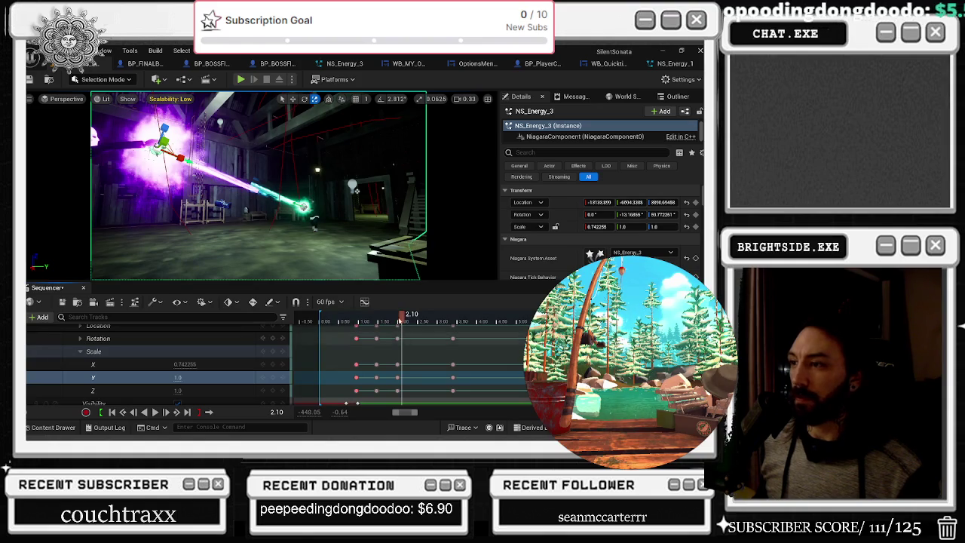
{"action": "left_click", "coordinate": [367, 322]}
{"action": "key", "text": "space"}
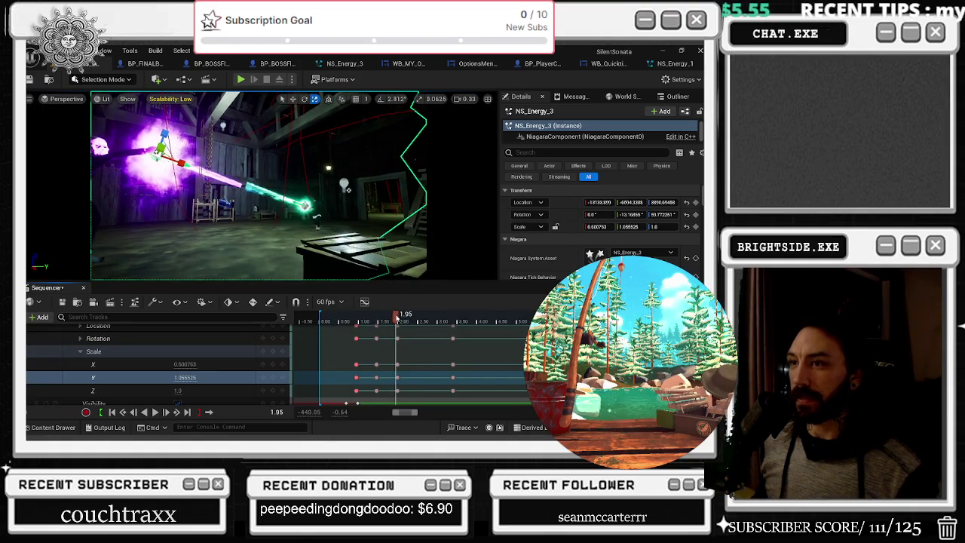
{"action": "left_click_drag", "start_coordinate": [388, 318], "coordinate": [391, 321]}
Step: Key Scale X down to about 0.64 at 1.78 and play the shot to check
{"action": "left_click_drag", "start_coordinate": [181, 364], "coordinate": [192, 364]}
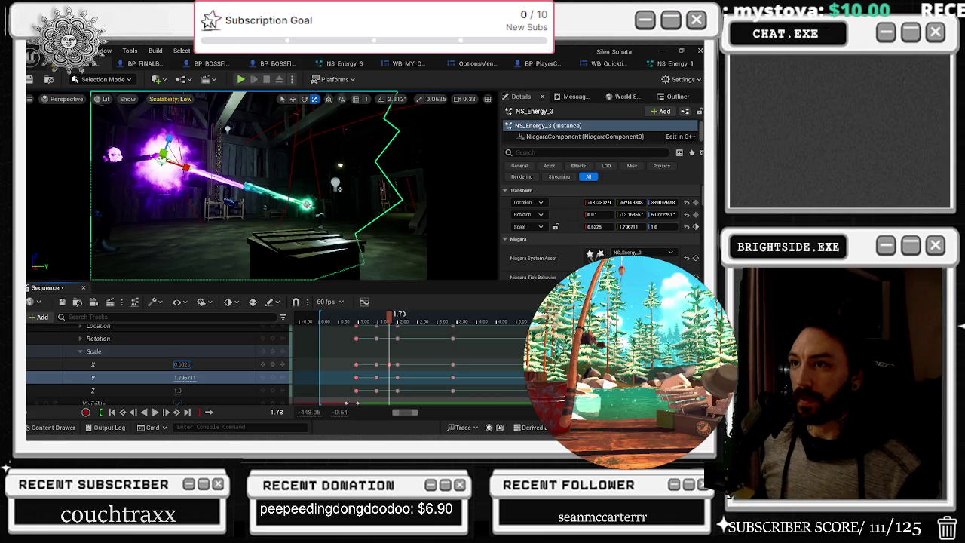
{"action": "left_click", "coordinate": [80, 326]}
{"action": "key", "text": "space"}
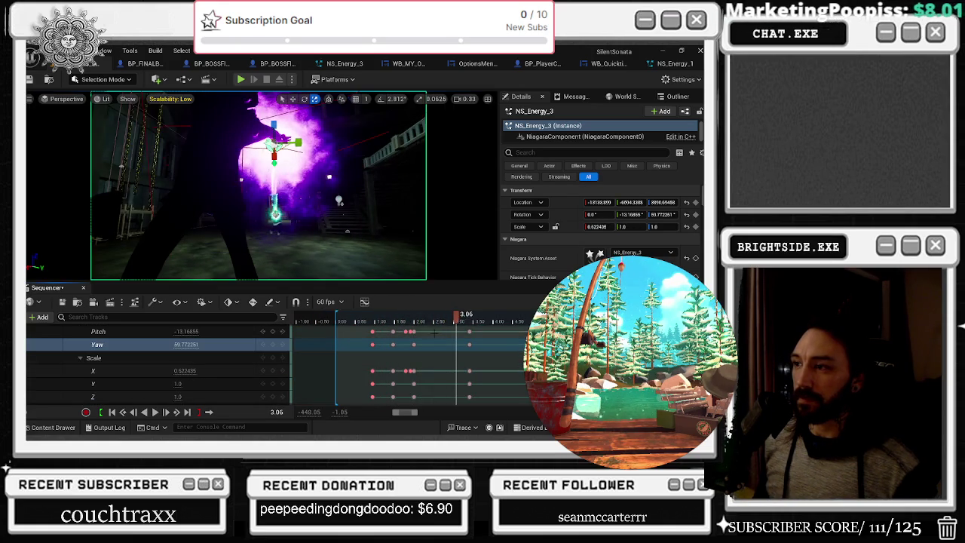
Step: Nudge the Pitch rotation key near 1.91 s, check poses at 1.78 and 1.75, and replay
{"action": "key", "text": "space"}
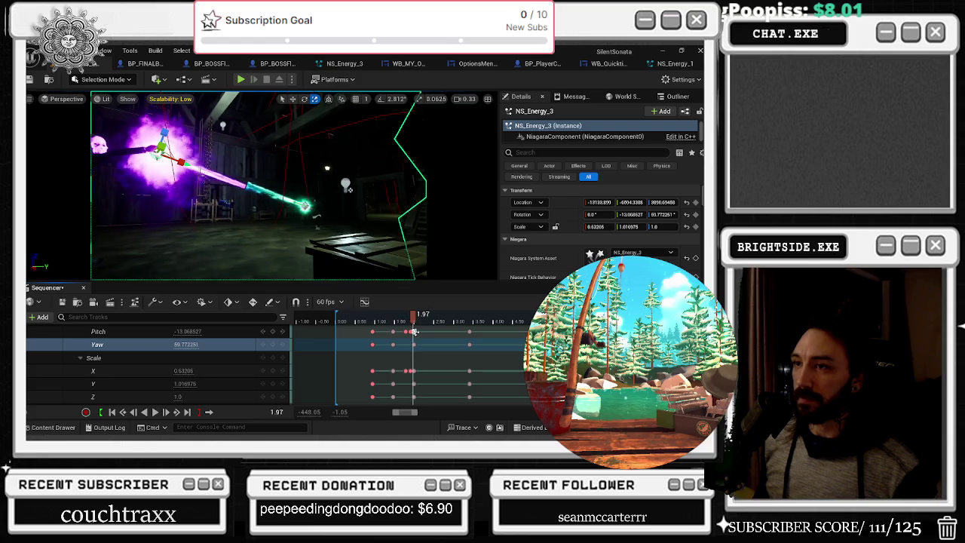
{"action": "scroll", "coordinate": [422, 354], "scroll_direction": "up", "scroll_amount": 2}
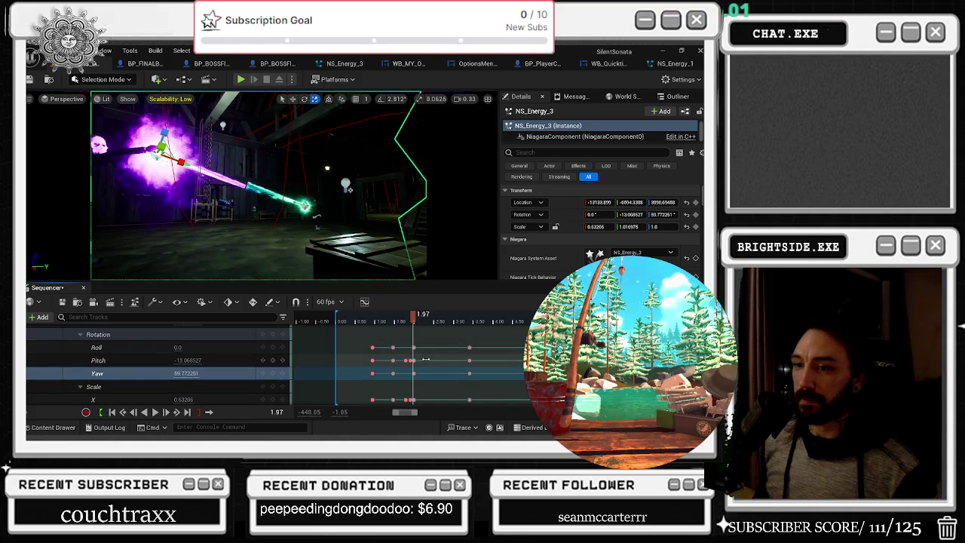
{"action": "left_click_drag", "start_coordinate": [413, 362], "coordinate": [408, 360]}
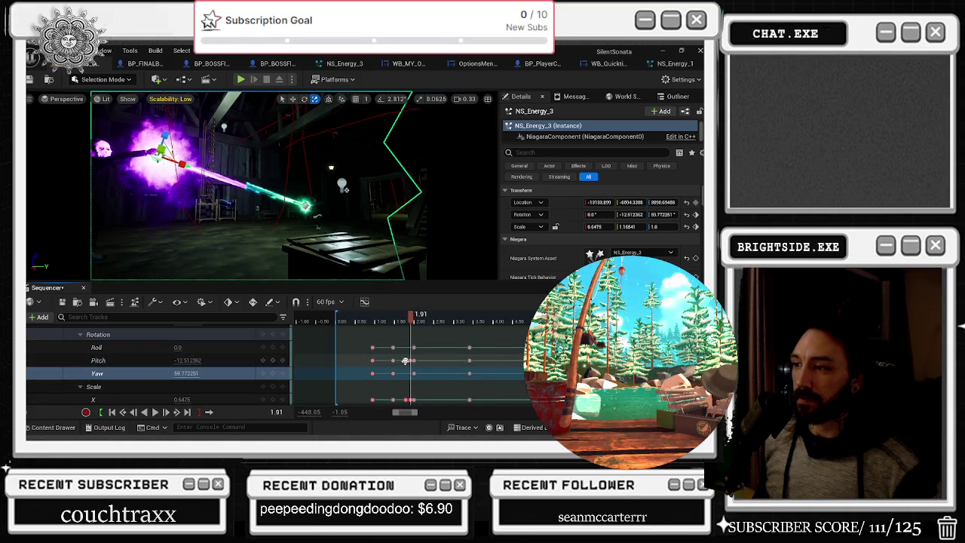
{"action": "left_click", "coordinate": [406, 321]}
{"action": "left_click", "coordinate": [405, 321]}
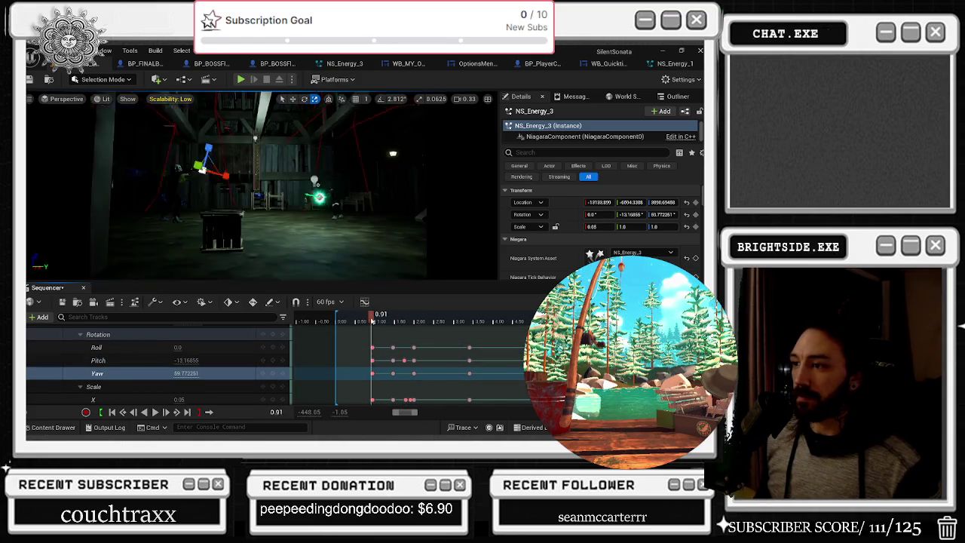
{"action": "key", "text": "space"}
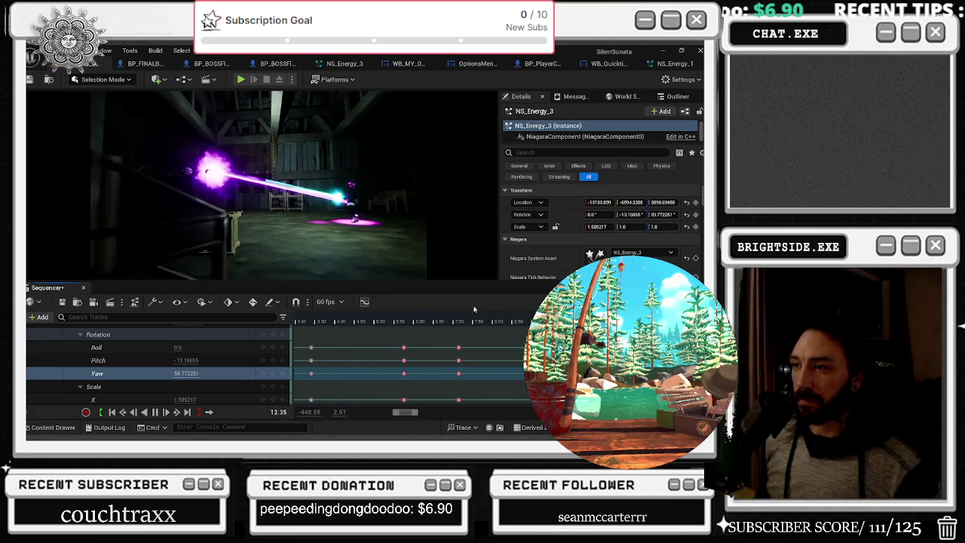
{"action": "left_click_drag", "start_coordinate": [373, 318], "coordinate": [298, 320]}
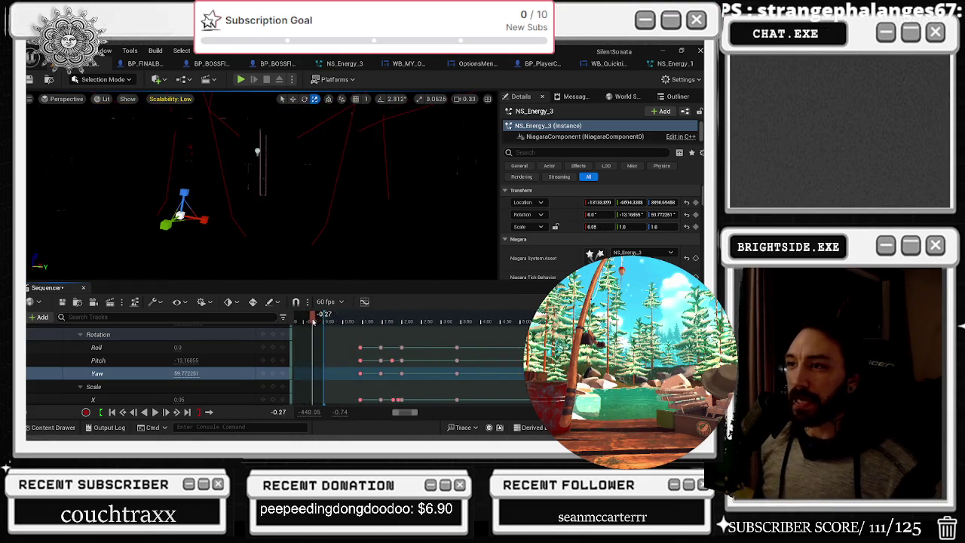
Step: Play the cinematic, stop at 1.5 s, save all, and open NS_Energy_1
{"action": "key", "text": "space"}
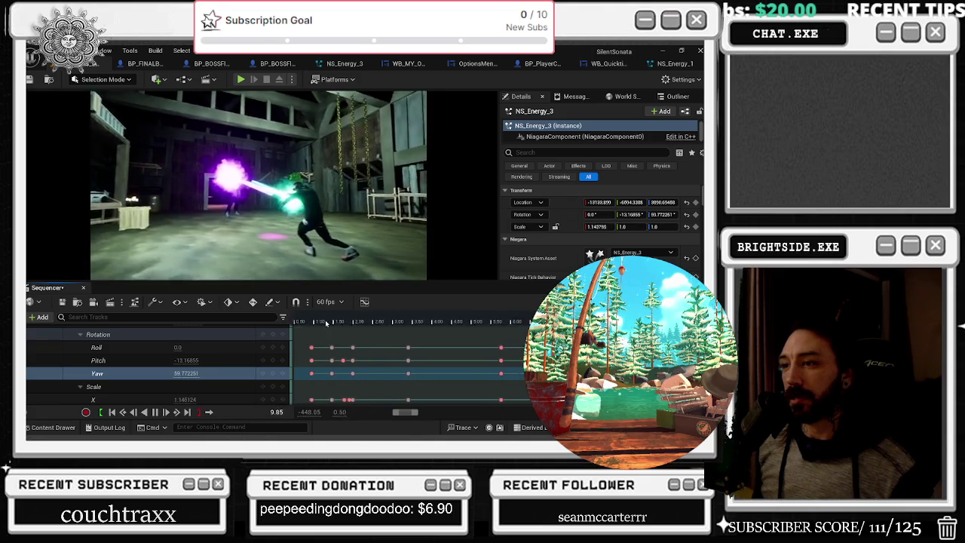
{"action": "left_click", "coordinate": [326, 323]}
{"action": "key", "text": "ctrl+s"}
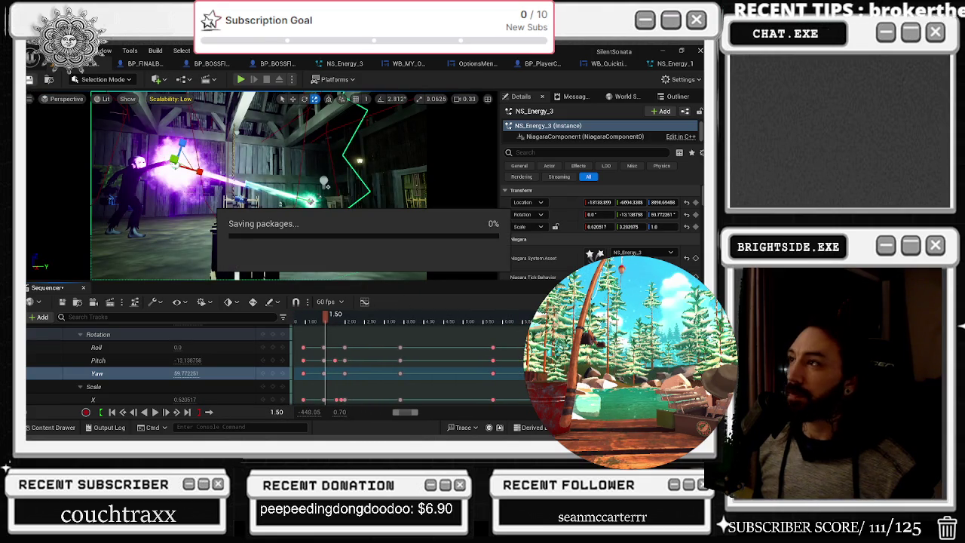
{"action": "left_click", "coordinate": [673, 65]}
{"action": "left_click_drag", "start_coordinate": [418, 158], "coordinate": [395, 182]}
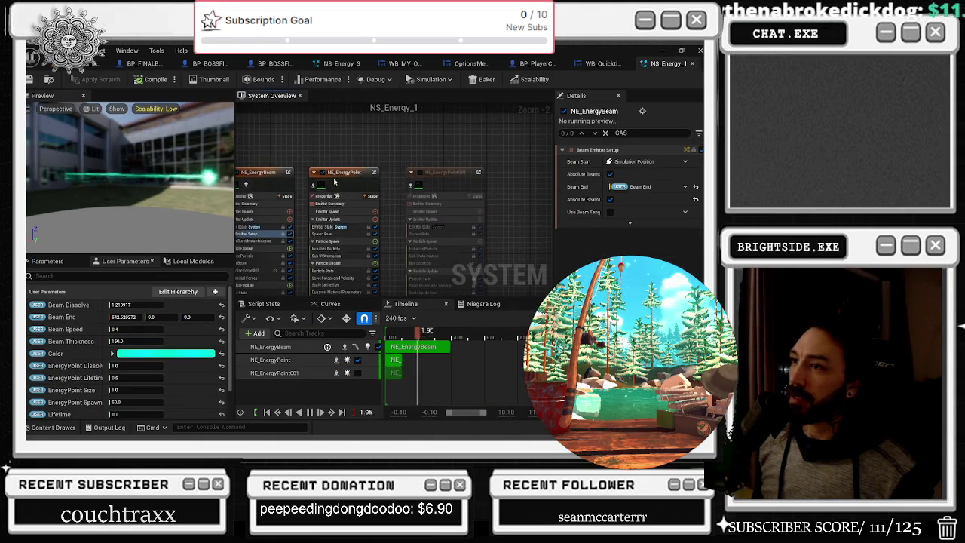
{"action": "left_click", "coordinate": [352, 179]}
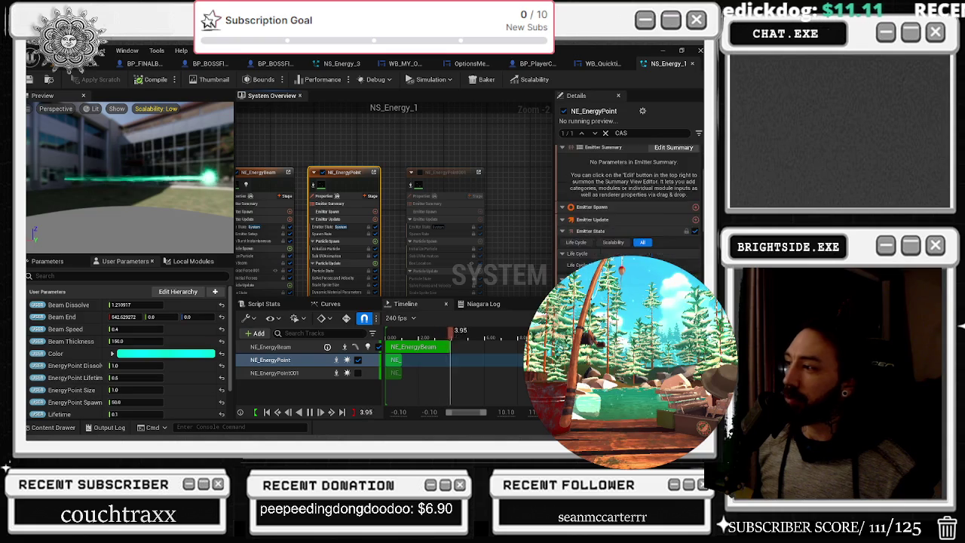
{"action": "scroll", "coordinate": [629, 204], "scroll_direction": "down", "scroll_amount": 3}
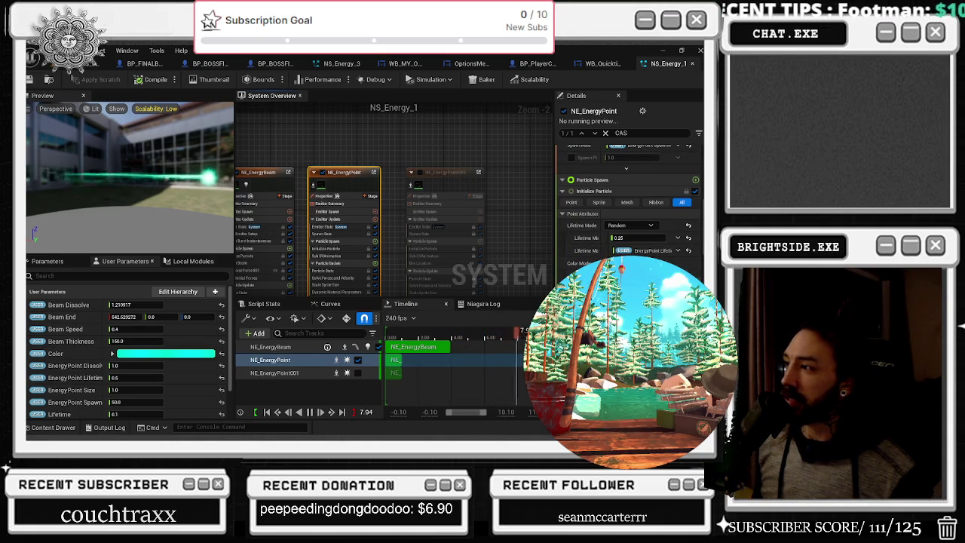
{"action": "left_click", "coordinate": [260, 172]}
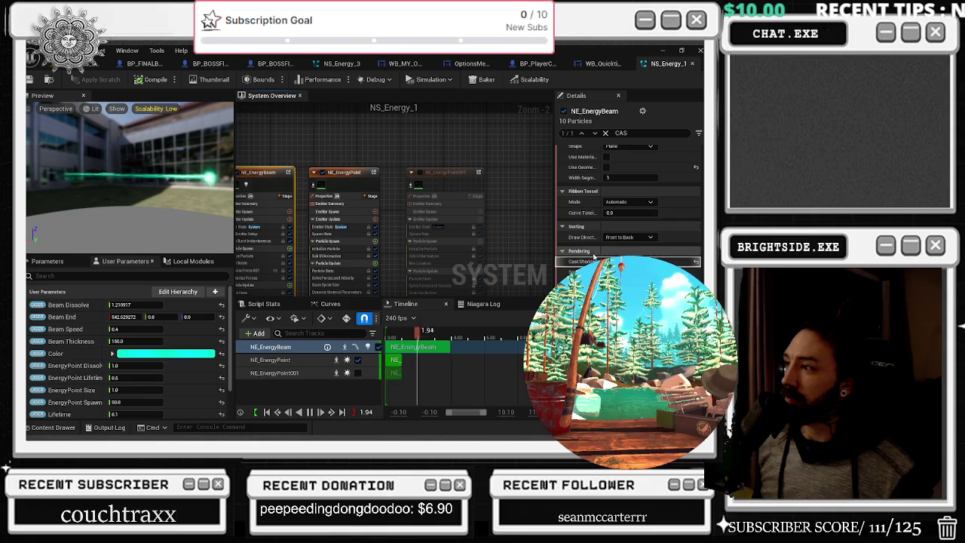
{"action": "scroll", "coordinate": [629, 260], "scroll_direction": "down", "scroll_amount": 5}
{"action": "scroll", "coordinate": [700, 179], "scroll_direction": "up", "scroll_amount": 5}
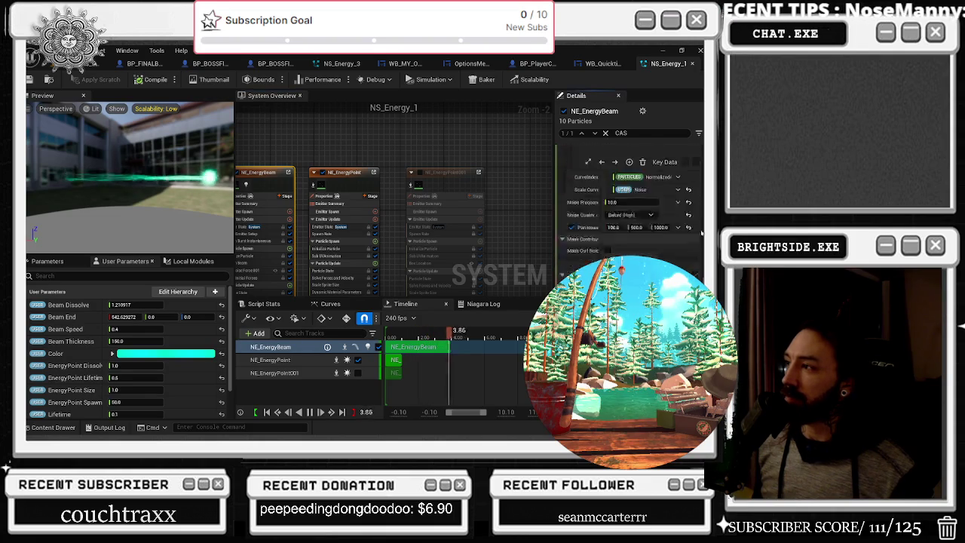
{"action": "scroll", "coordinate": [699, 178], "scroll_direction": "up", "scroll_amount": 2}
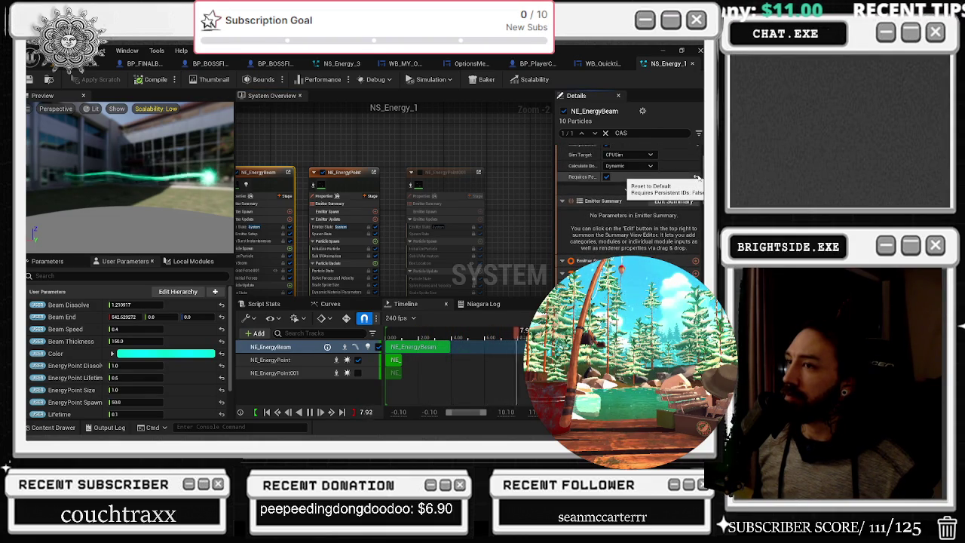
{"action": "left_click", "coordinate": [427, 144]}
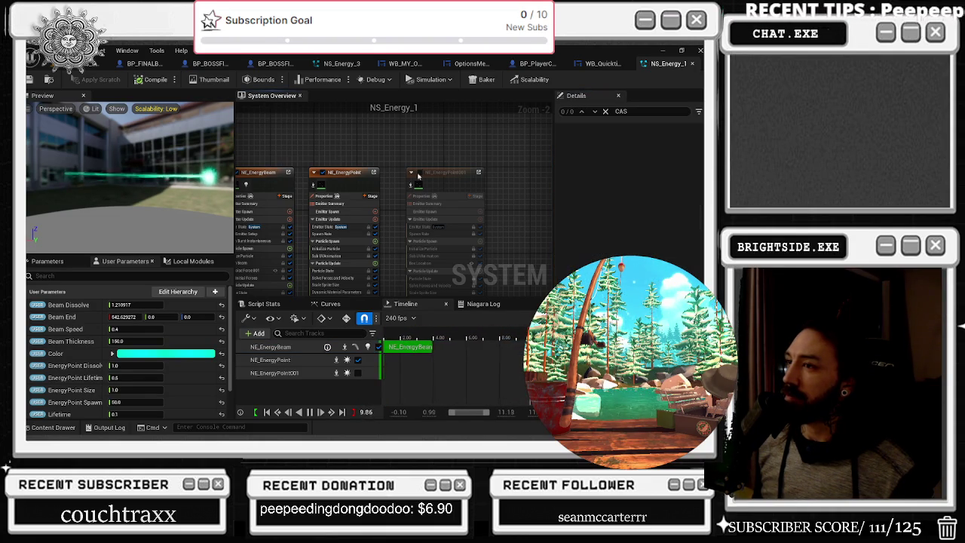
{"action": "left_click", "coordinate": [424, 174]}
{"action": "left_click", "coordinate": [411, 173]}
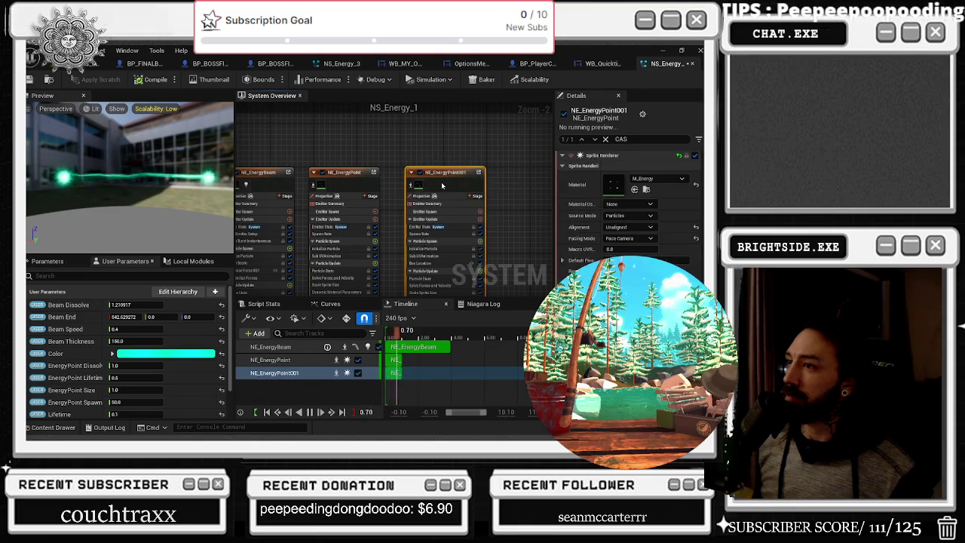
{"action": "left_click", "coordinate": [443, 180]}
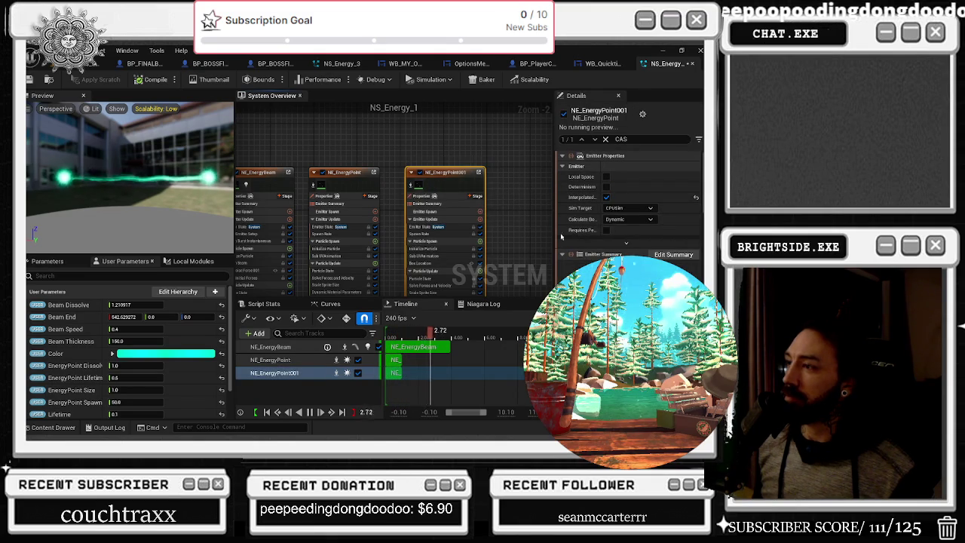
{"action": "scroll", "coordinate": [629, 204], "scroll_direction": "down", "scroll_amount": 3}
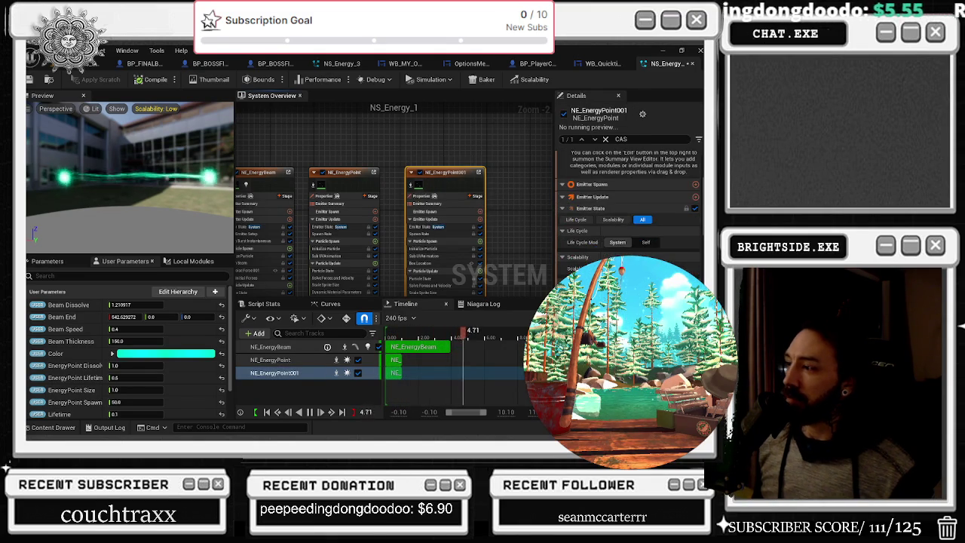
{"action": "scroll", "coordinate": [630, 203], "scroll_direction": "down", "scroll_amount": 5}
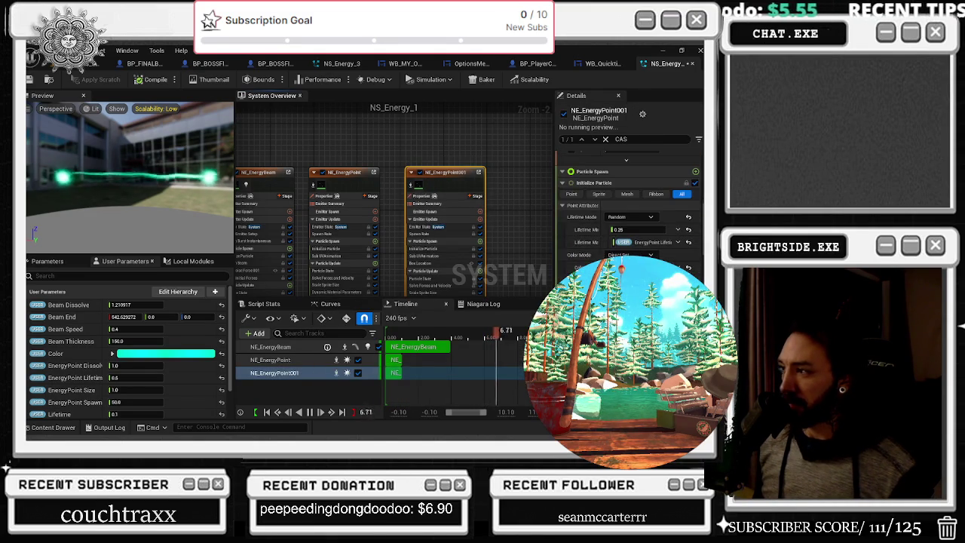
{"action": "left_click_drag", "start_coordinate": [633, 229], "coordinate": [591, 235]}
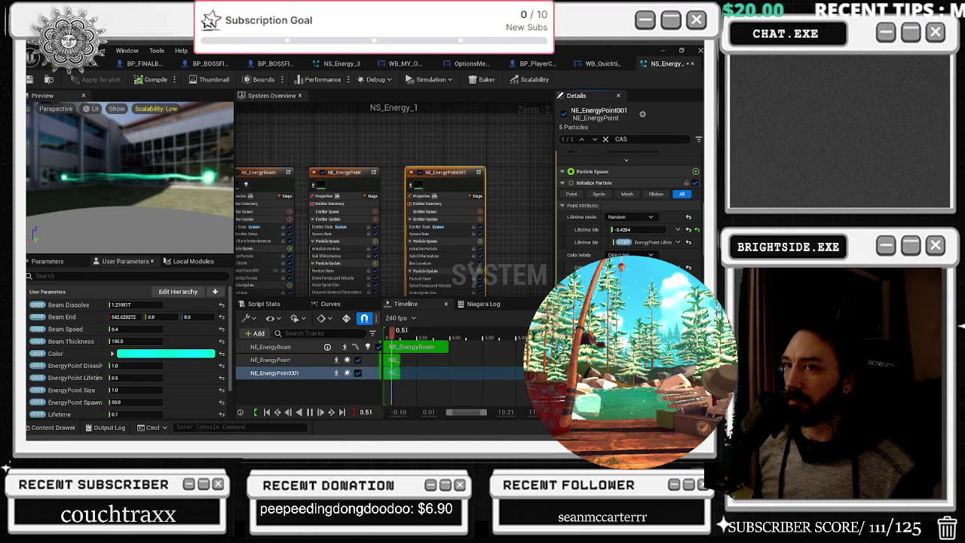
{"action": "scroll", "coordinate": [630, 211], "scroll_direction": "down", "scroll_amount": 3}
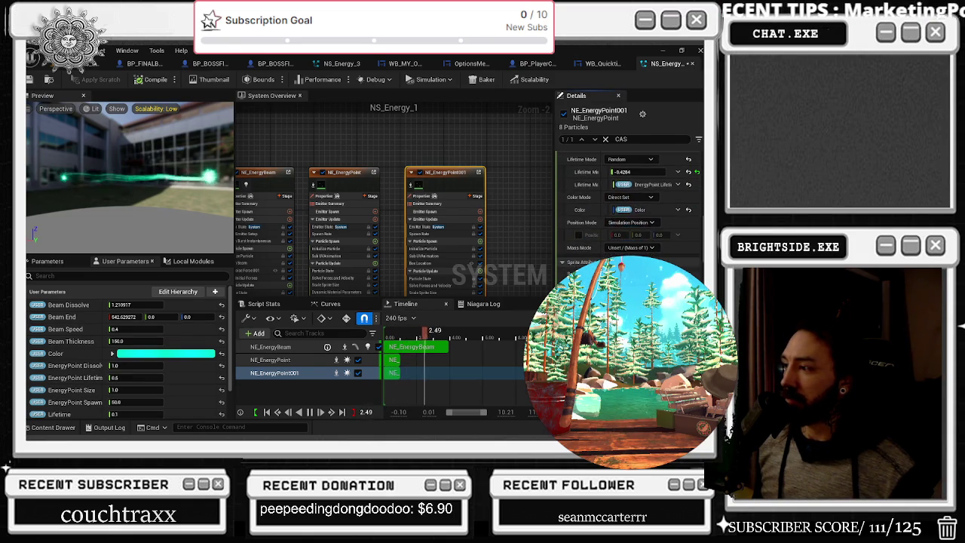
{"action": "scroll", "coordinate": [629, 203], "scroll_direction": "down", "scroll_amount": 5}
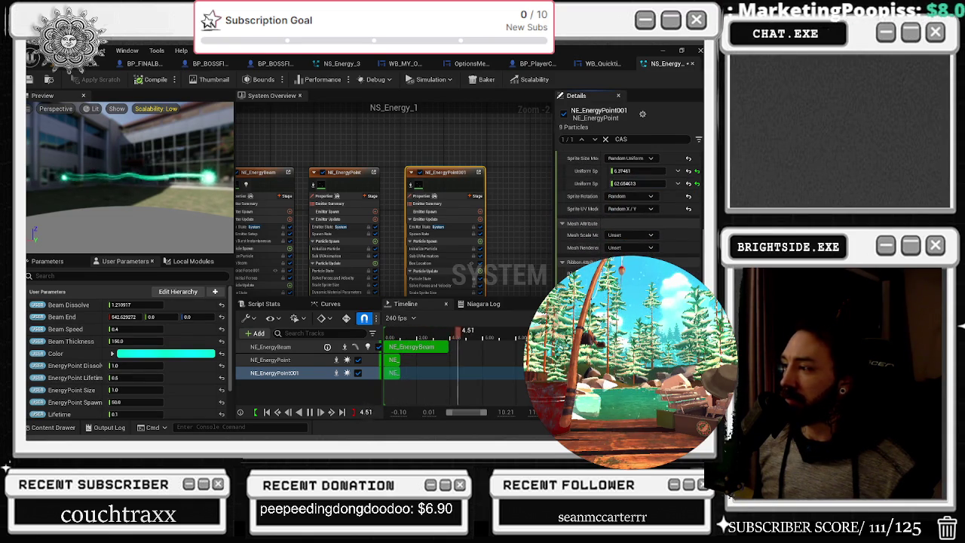
{"action": "scroll", "coordinate": [630, 204], "scroll_direction": "down", "scroll_amount": 5}
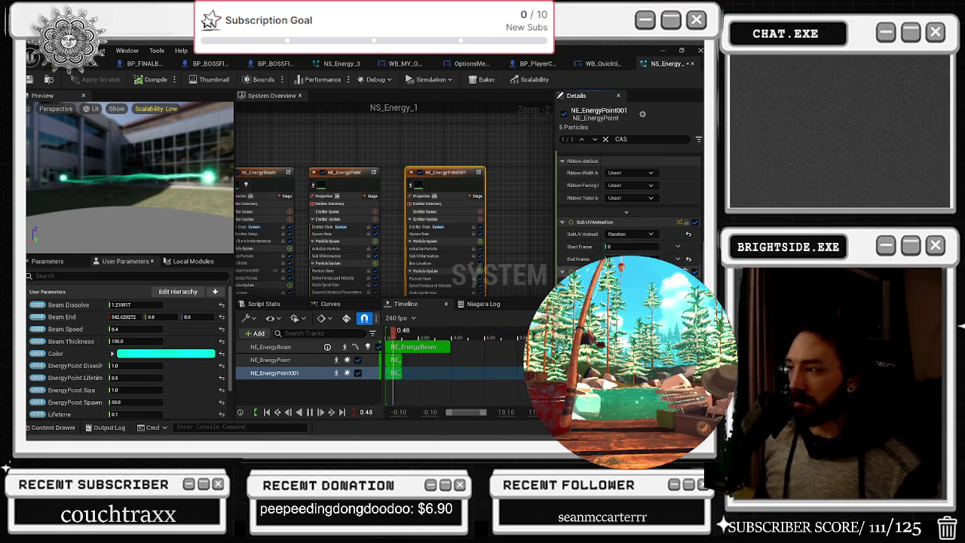
{"action": "left_click", "coordinate": [282, 183]}
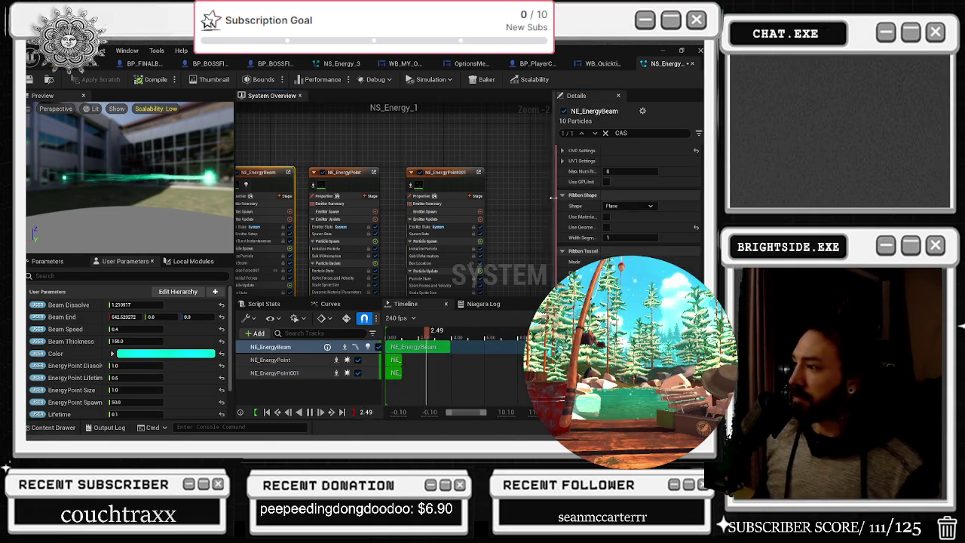
{"action": "scroll", "coordinate": [629, 189], "scroll_direction": "down", "scroll_amount": 5}
{"action": "scroll", "coordinate": [594, 131], "scroll_direction": "up", "scroll_amount": 2}
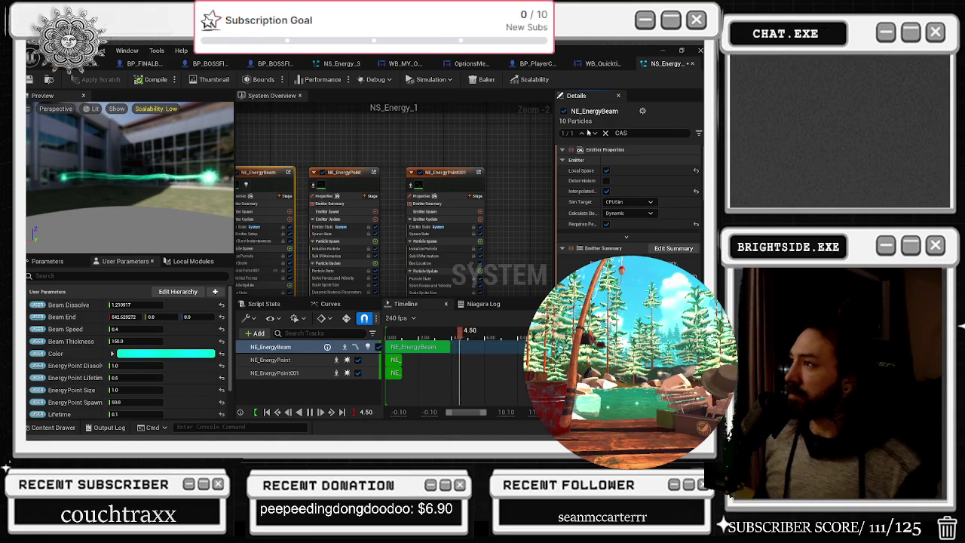
{"action": "left_click", "coordinate": [604, 133]}
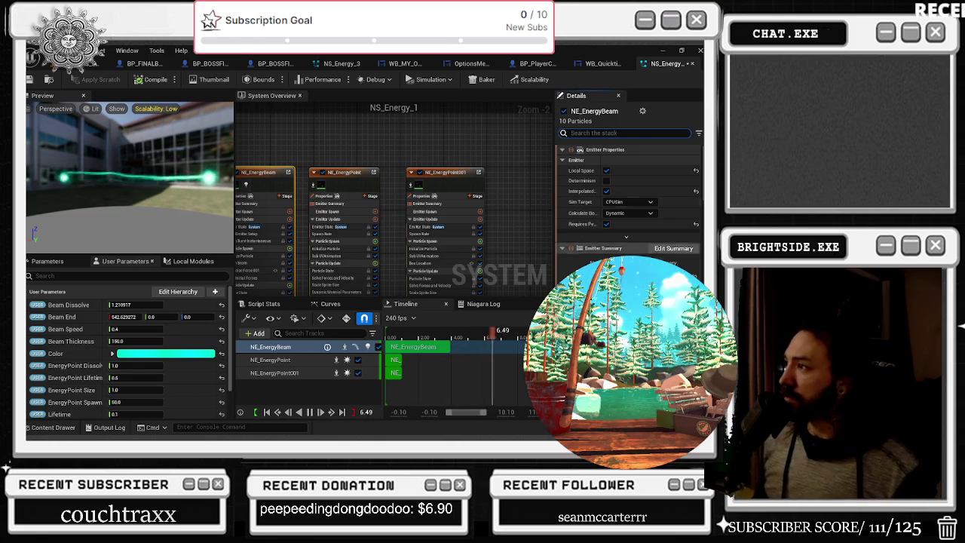
{"action": "scroll", "coordinate": [607, 140], "scroll_direction": "down", "scroll_amount": 3}
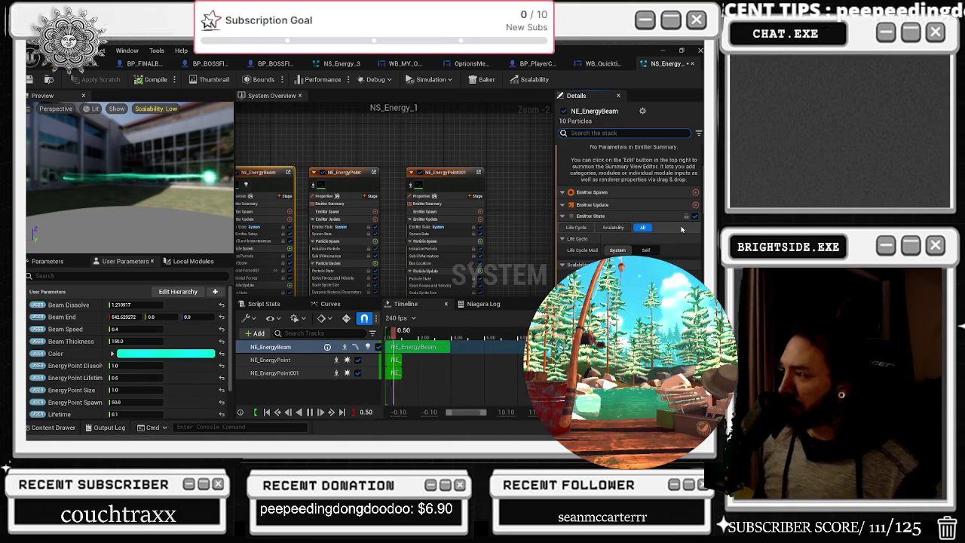
{"action": "left_click", "coordinate": [451, 181]}
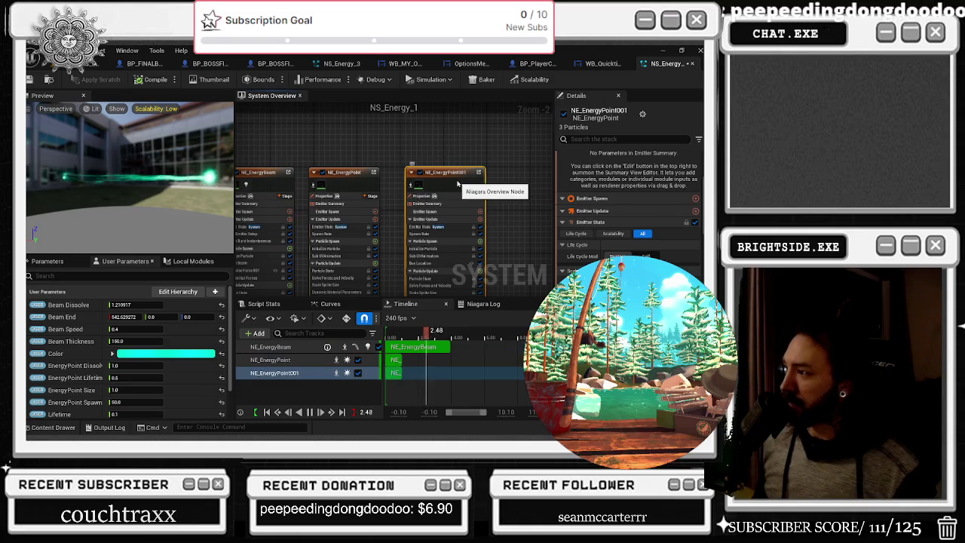
{"action": "scroll", "coordinate": [629, 211], "scroll_direction": "down", "scroll_amount": 2}
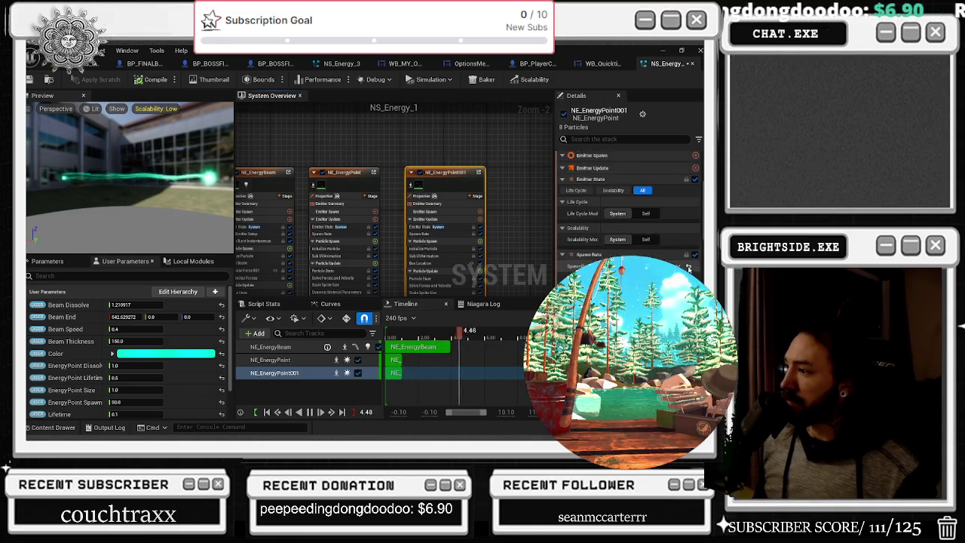
{"action": "scroll", "coordinate": [629, 211], "scroll_direction": "up", "scroll_amount": 5}
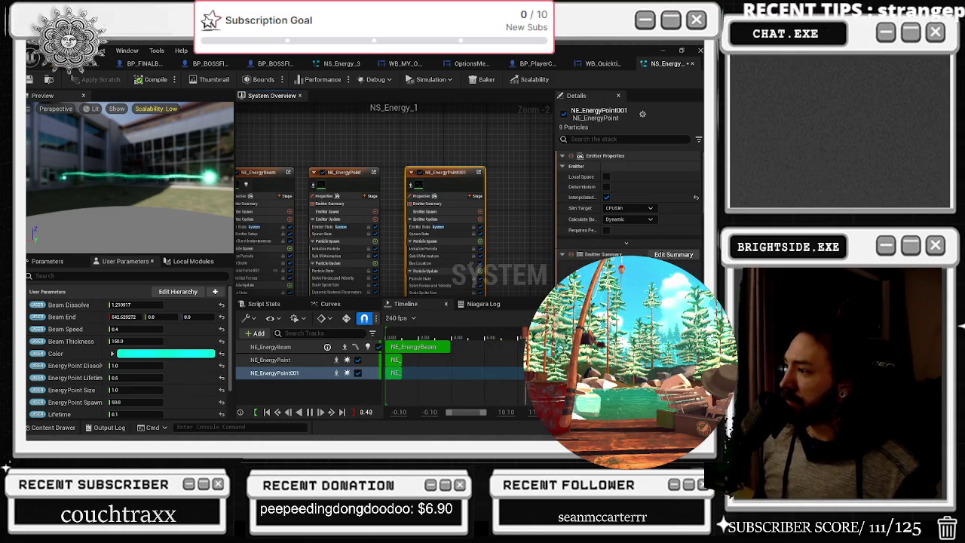
{"action": "scroll", "coordinate": [629, 211], "scroll_direction": "down", "scroll_amount": 4}
{"action": "scroll", "coordinate": [629, 211], "scroll_direction": "down", "scroll_amount": 8}
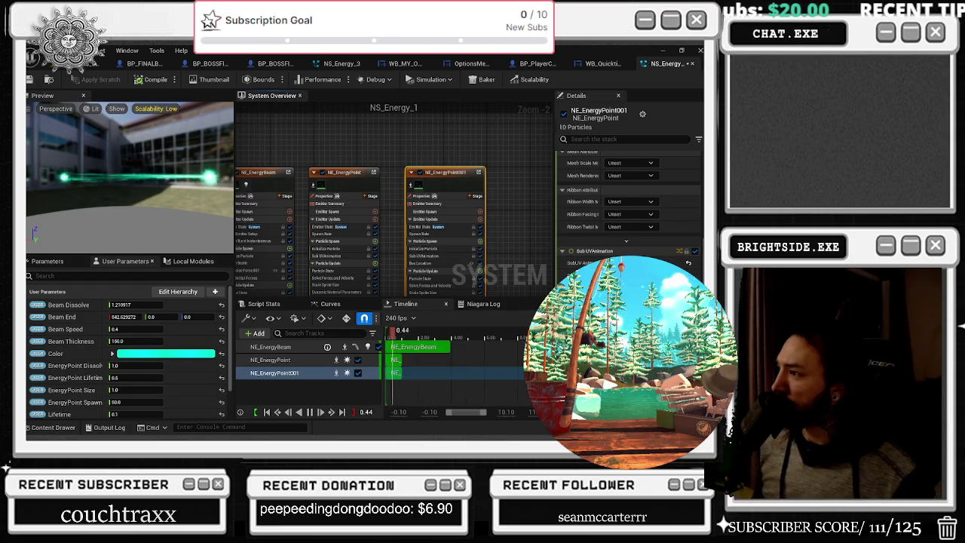
{"action": "scroll", "coordinate": [629, 195], "scroll_direction": "up", "scroll_amount": 10}
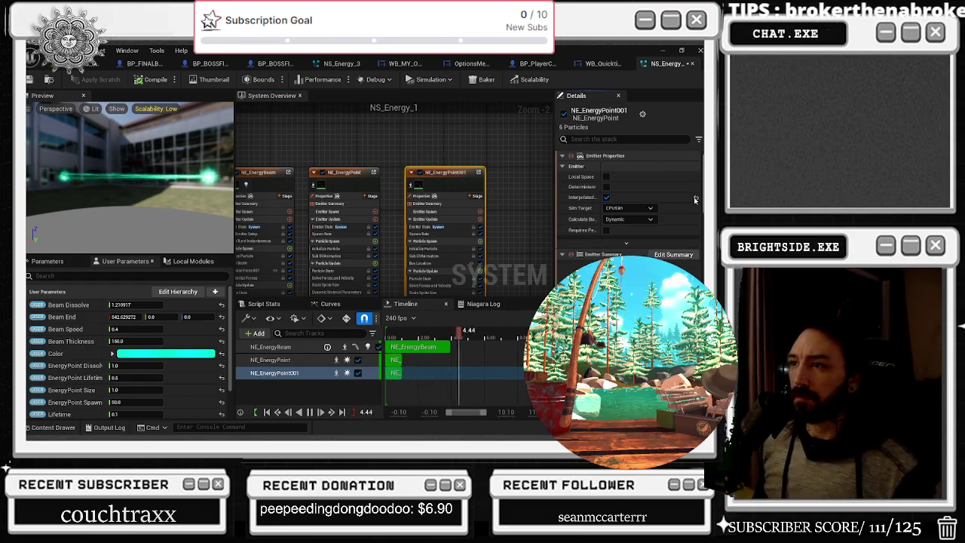
{"action": "left_click", "coordinate": [269, 186]}
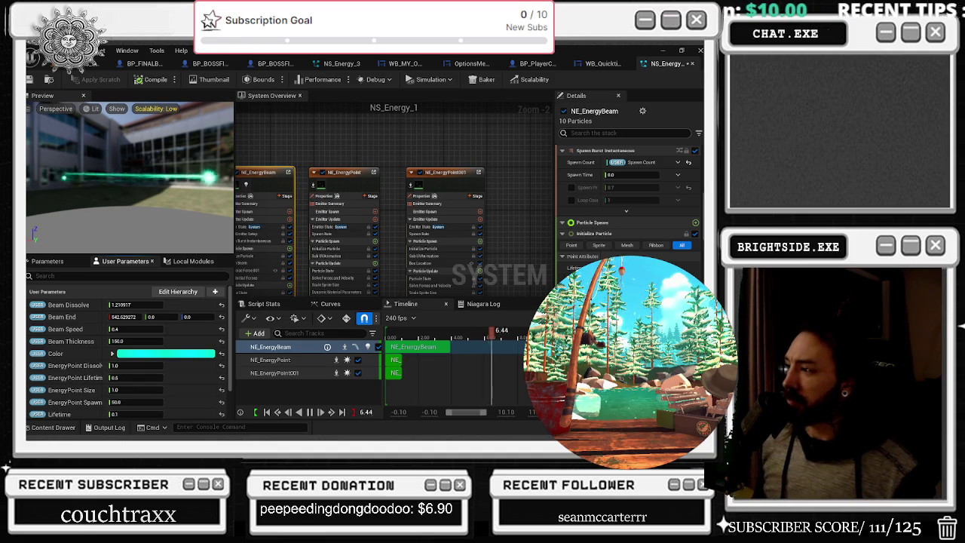
Step: Filter the Details panel to 'BEAM END' and compare NE_EnergyPoint001 with NE_EnergyBeam
{"action": "type", "text": "BEAM END"}
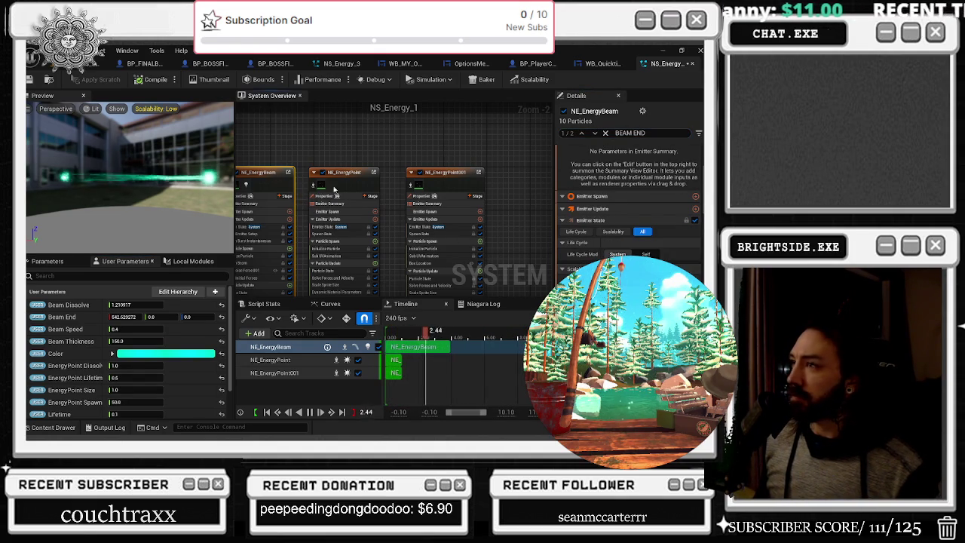
{"action": "left_click", "coordinate": [458, 186]}
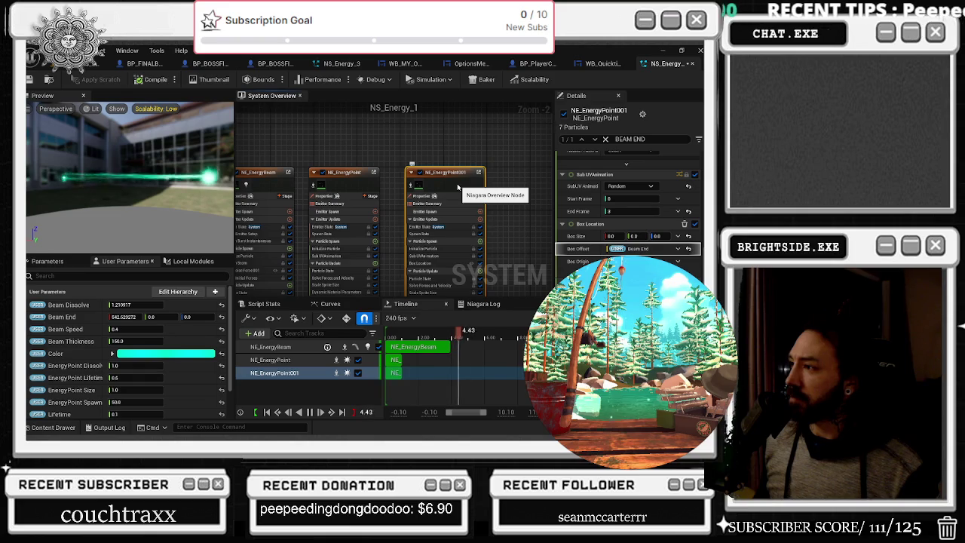
{"action": "left_click", "coordinate": [279, 184]}
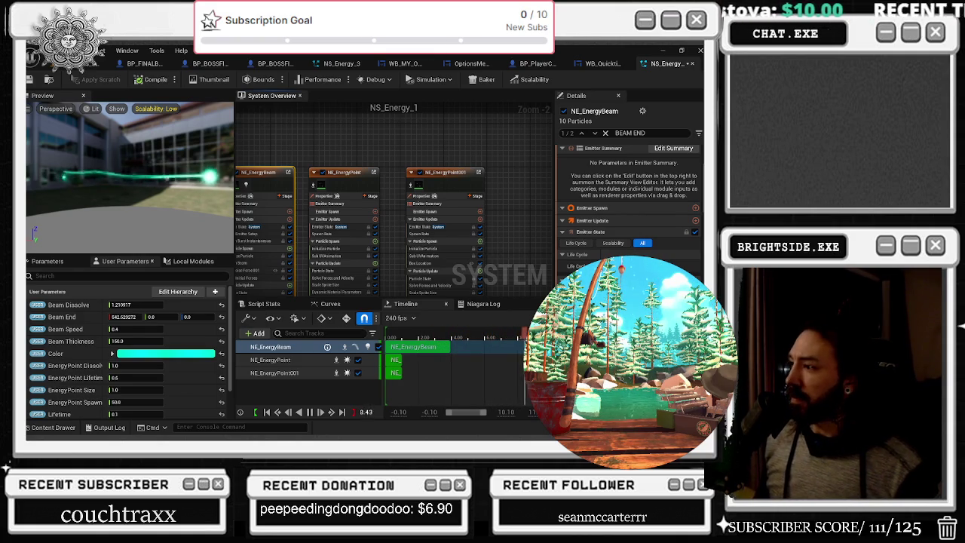
{"action": "left_click", "coordinate": [428, 176]}
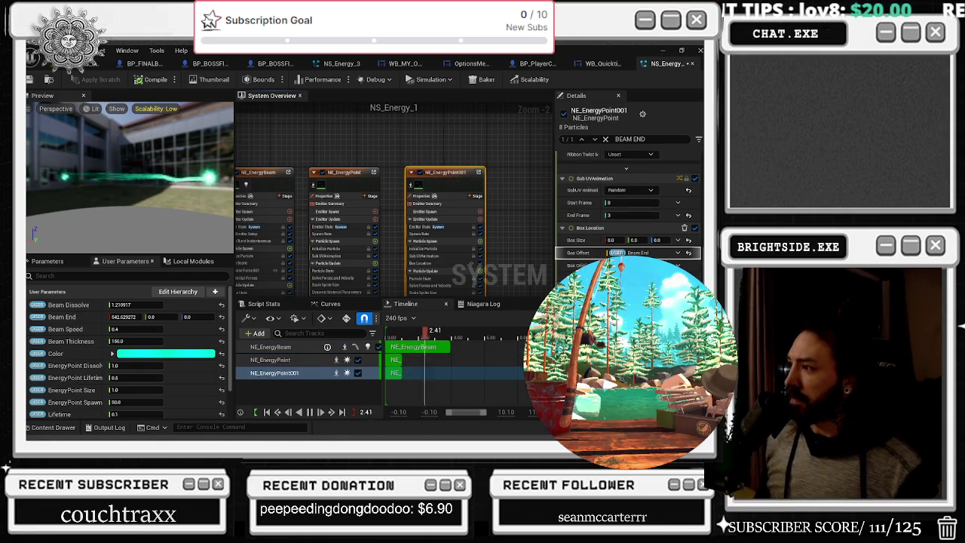
{"action": "scroll", "coordinate": [629, 196], "scroll_direction": "down", "scroll_amount": 3}
{"action": "scroll", "coordinate": [629, 203], "scroll_direction": "down", "scroll_amount": 3}
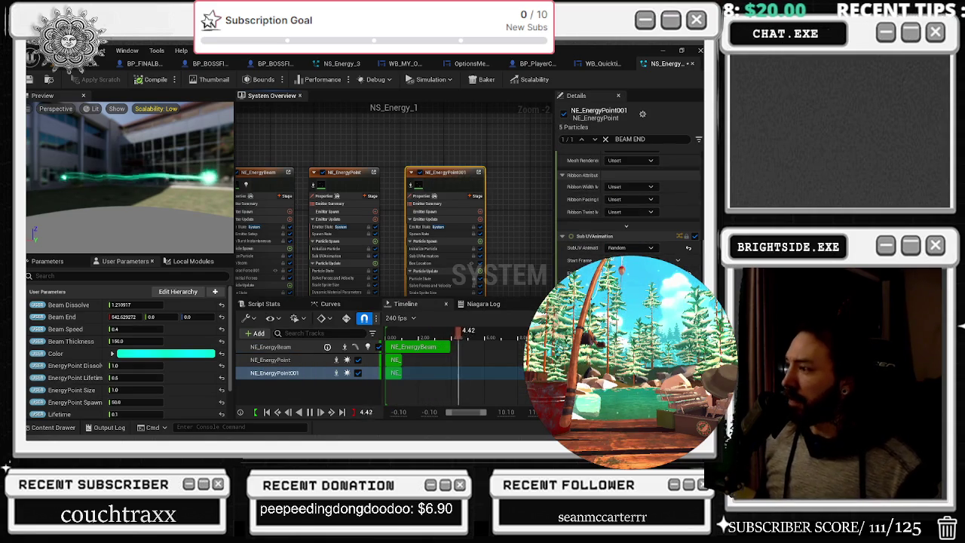
Step: Review NE_EnergyBeam's Beam End binding and frame all three emitters in the graph
{"action": "scroll", "coordinate": [629, 196], "scroll_direction": "up", "scroll_amount": 5}
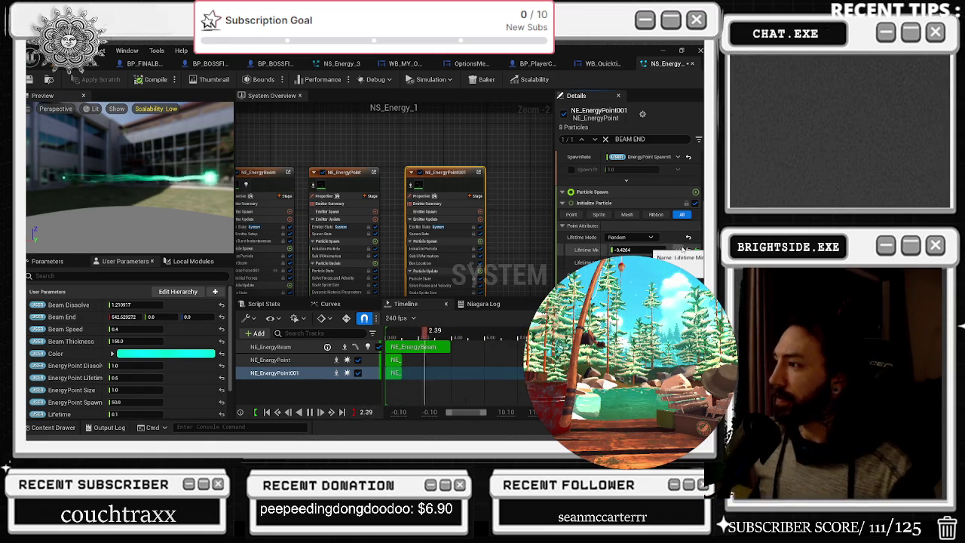
{"action": "scroll", "coordinate": [682, 249], "scroll_direction": "up", "scroll_amount": 5}
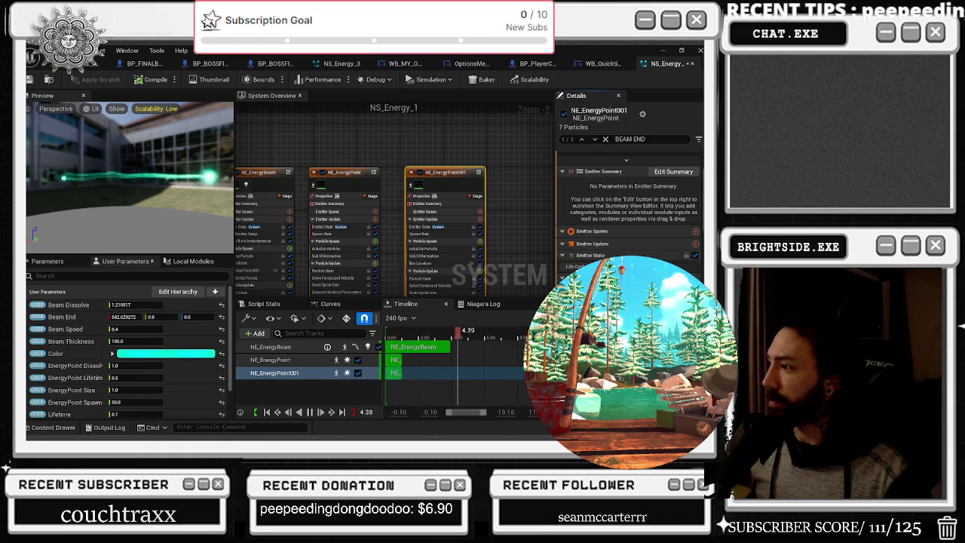
{"action": "scroll", "coordinate": [629, 219], "scroll_direction": "down", "scroll_amount": 5}
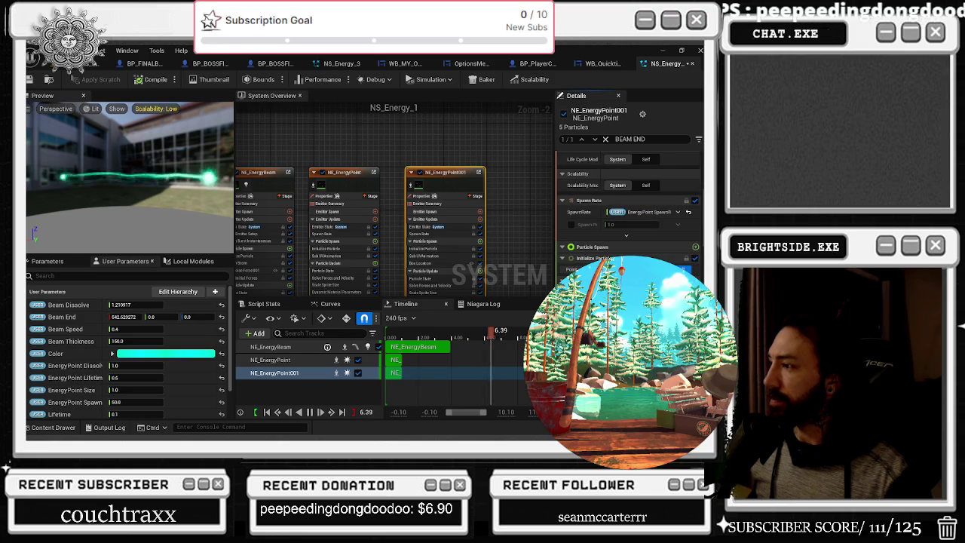
{"action": "left_click", "coordinate": [260, 180]}
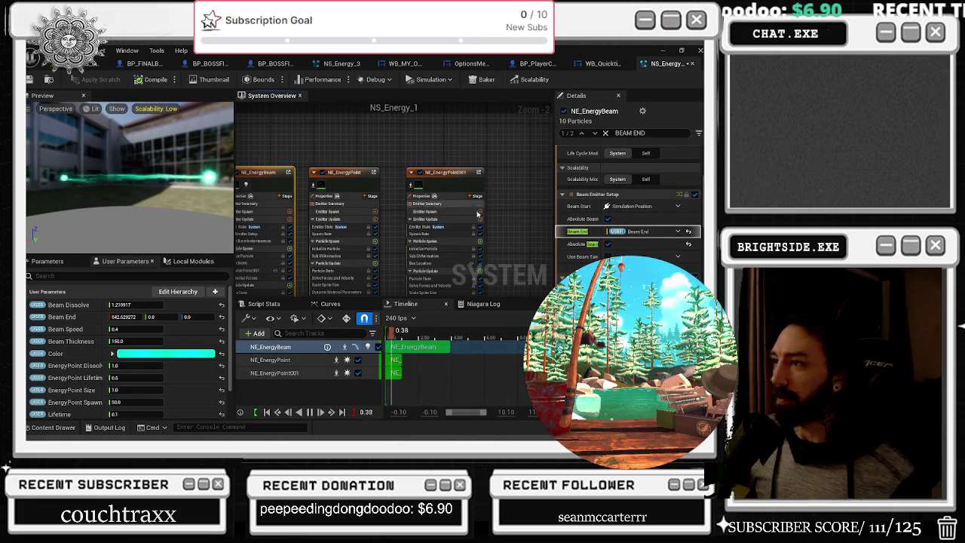
{"action": "key", "text": "Home"}
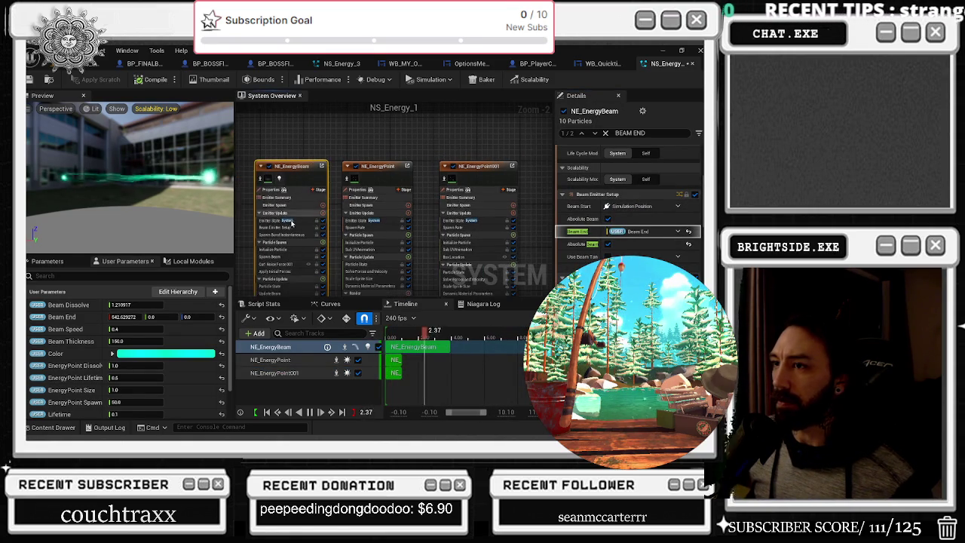
{"action": "left_click", "coordinate": [512, 214]}
Step: Add a Beam Emitter Setup module to NE_EnergyPoint001's Emitter Update
{"action": "type", "text": "EMMIT"}
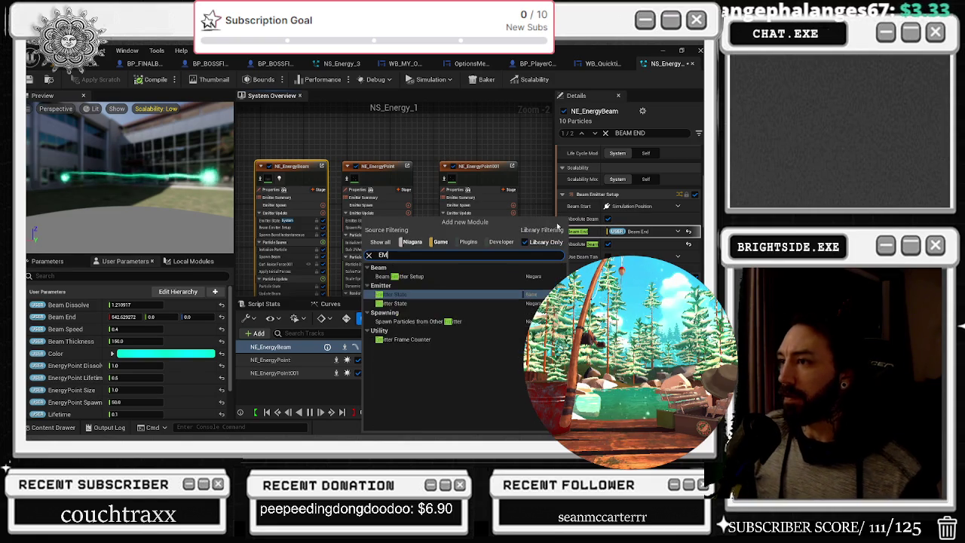
{"action": "key", "text": "BackSpace"}
{"action": "key", "text": "BackSpace"}
{"action": "key", "text": "BackSpace"}
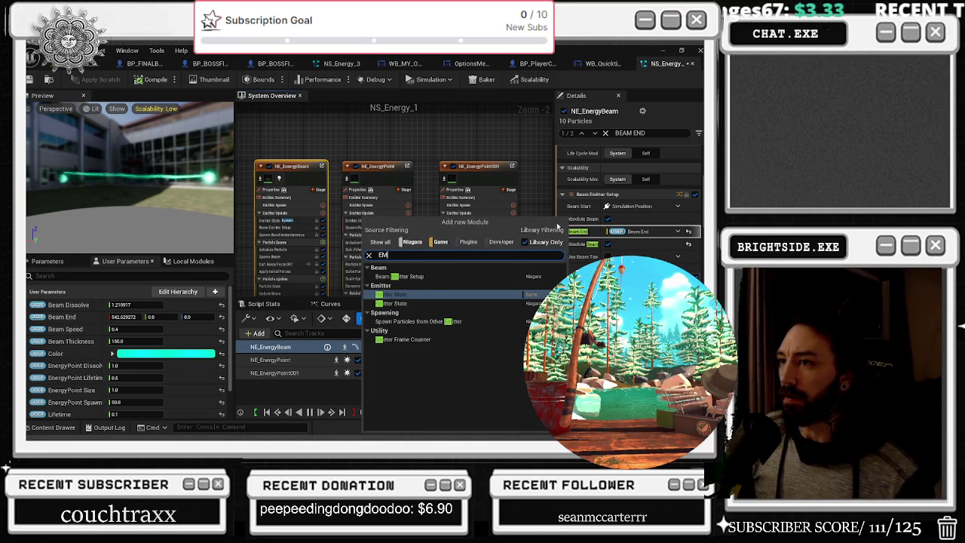
{"action": "key", "text": "Up"}
{"action": "key", "text": "Up"}
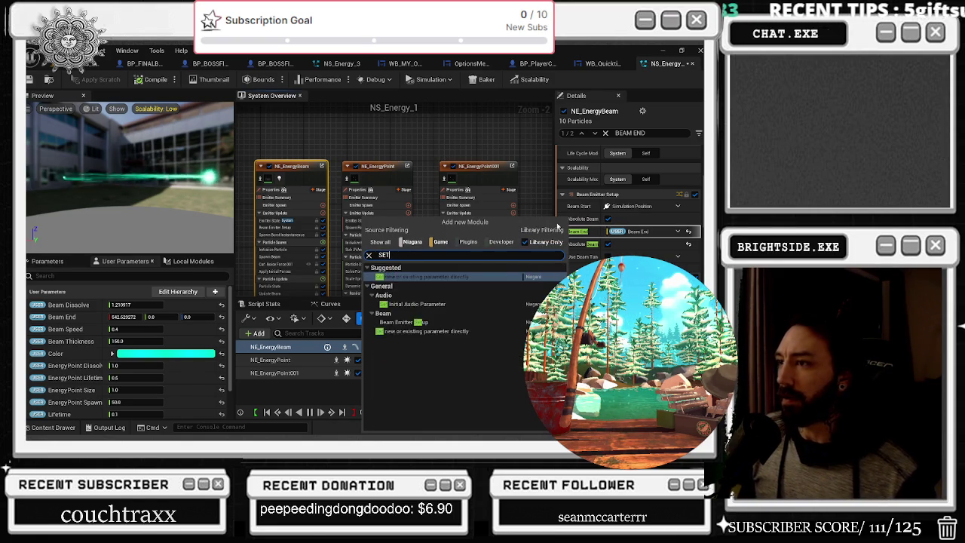
{"action": "key", "text": "Return"}
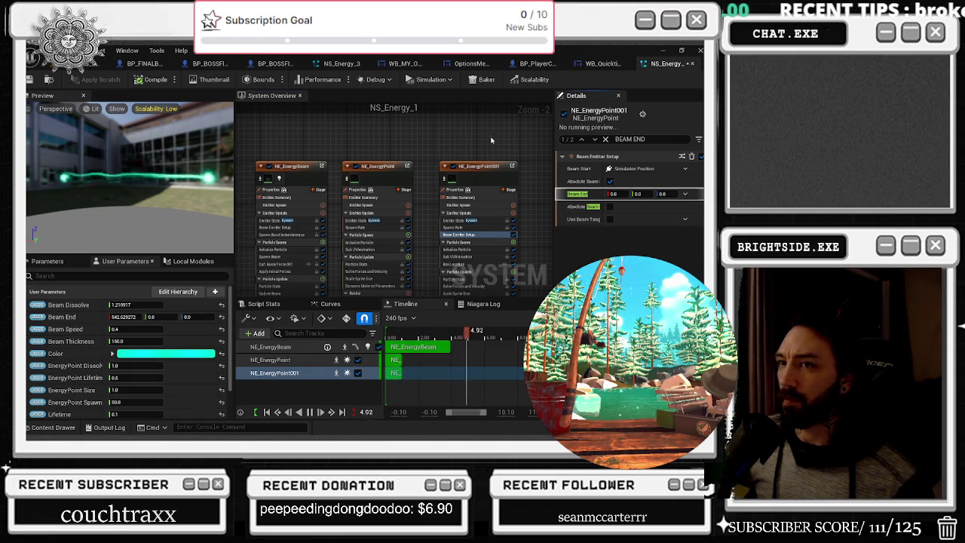
Step: Bind the module's Beam End to the User Beam End parameter and save
{"action": "left_click", "coordinate": [577, 195]}
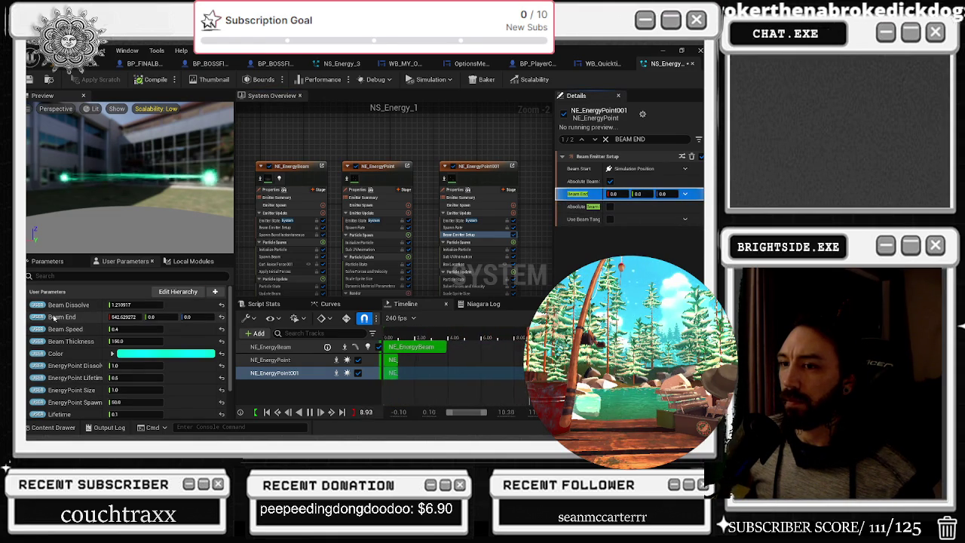
{"action": "left_click", "coordinate": [47, 261]}
{"action": "left_click", "coordinate": [75, 283]}
{"action": "type", "text": "END"}
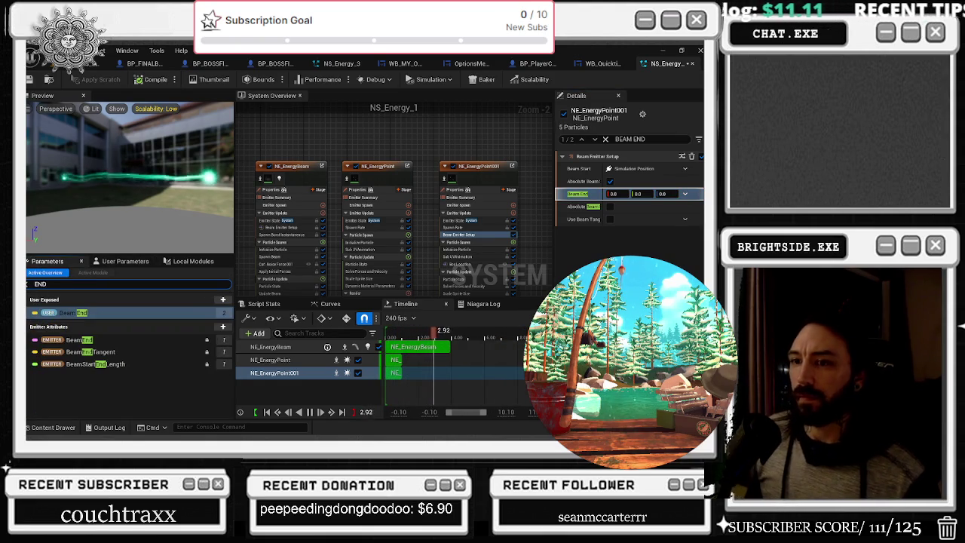
{"action": "mouse_move", "coordinate": [75, 311]}
{"action": "left_mouse_down"}
{"action": "mouse_move", "coordinate": [256, 323]}
{"action": "mouse_move", "coordinate": [647, 212]}
{"action": "mouse_move", "coordinate": [640, 195]}
{"action": "left_mouse_up"}
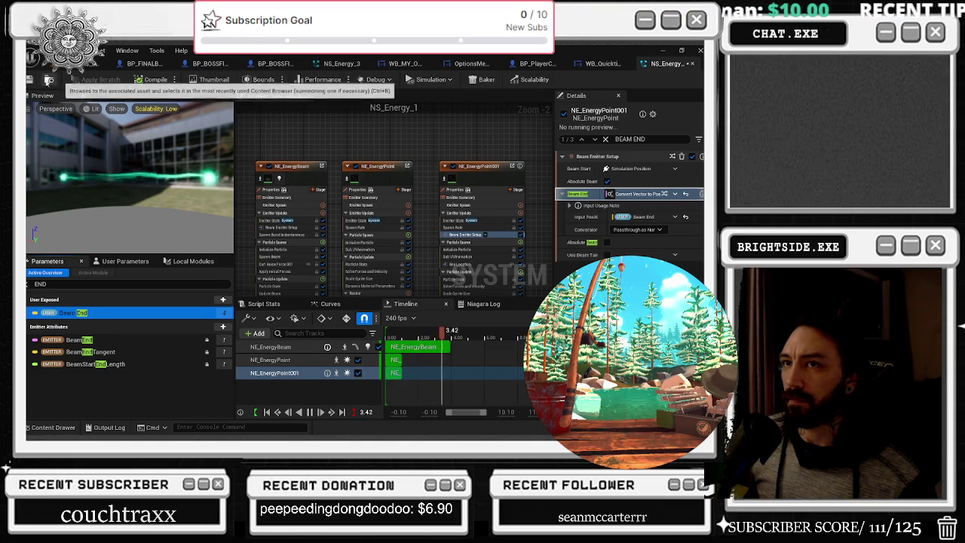
{"action": "left_click", "coordinate": [28, 79]}
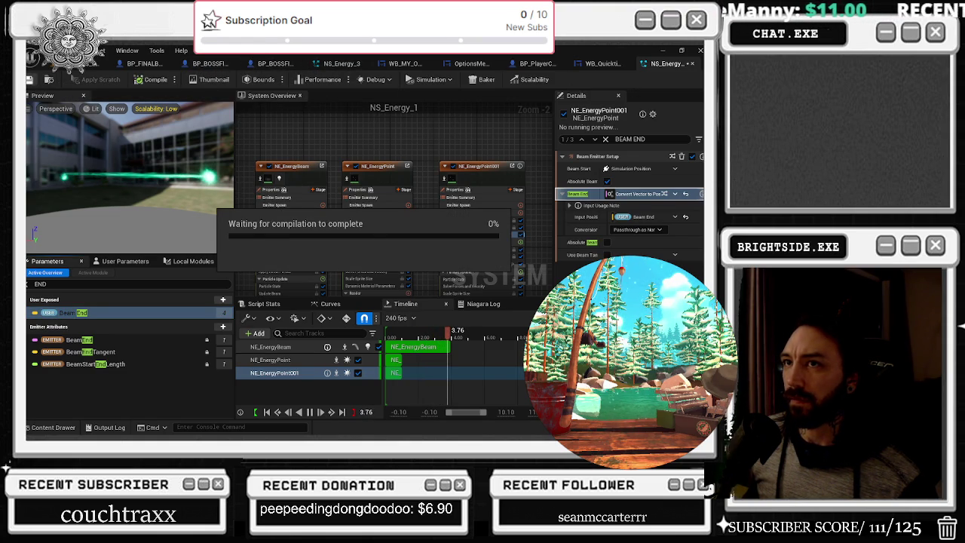
{"action": "left_click", "coordinate": [91, 64]}
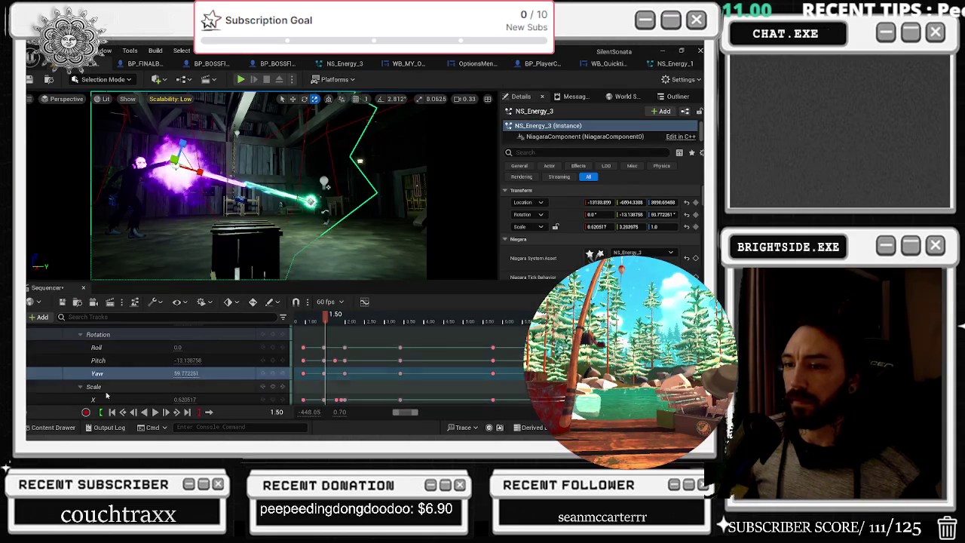
{"action": "left_click", "coordinate": [111, 411]}
{"action": "left_click", "coordinate": [155, 412]}
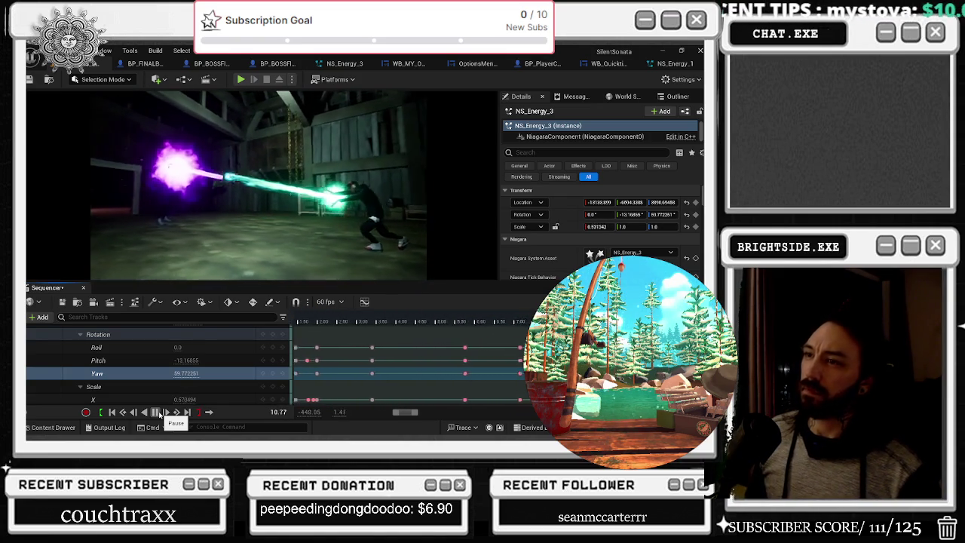
{"action": "left_click", "coordinate": [160, 414]}
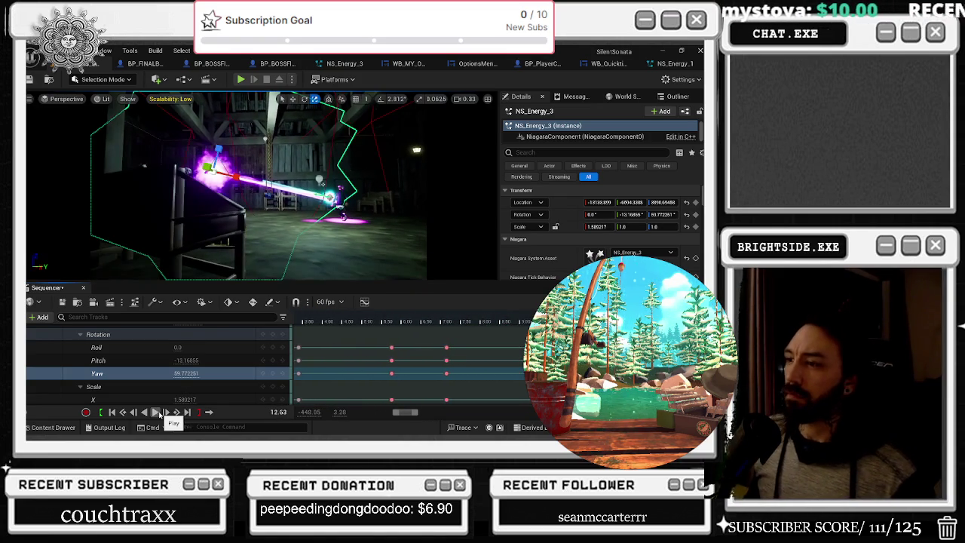
{"action": "left_click", "coordinate": [673, 64]}
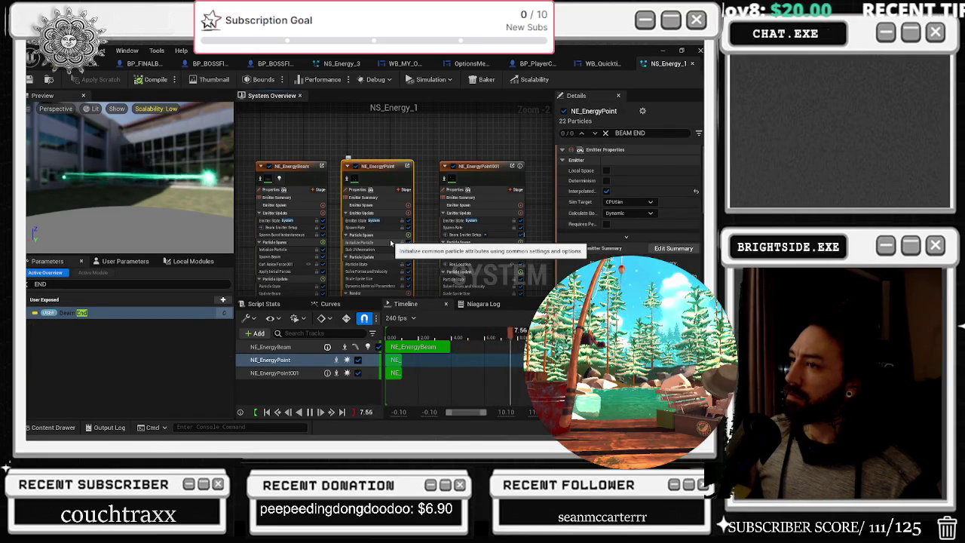
Step: Inspect NE_EnergyPoint's Initialize Particle, Spawn Rate, Emitter State and Particle State modules
{"action": "left_click", "coordinate": [390, 242]}
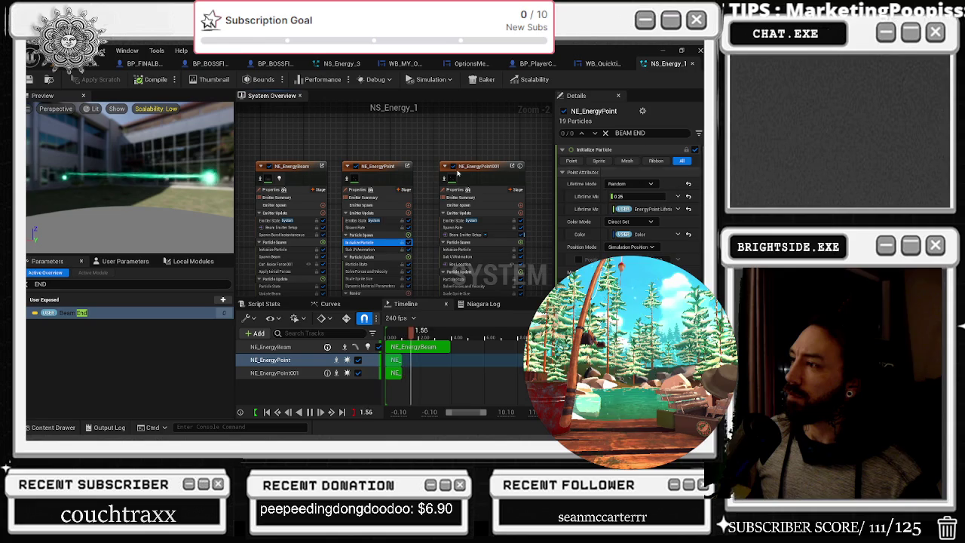
{"action": "left_click", "coordinate": [363, 228]}
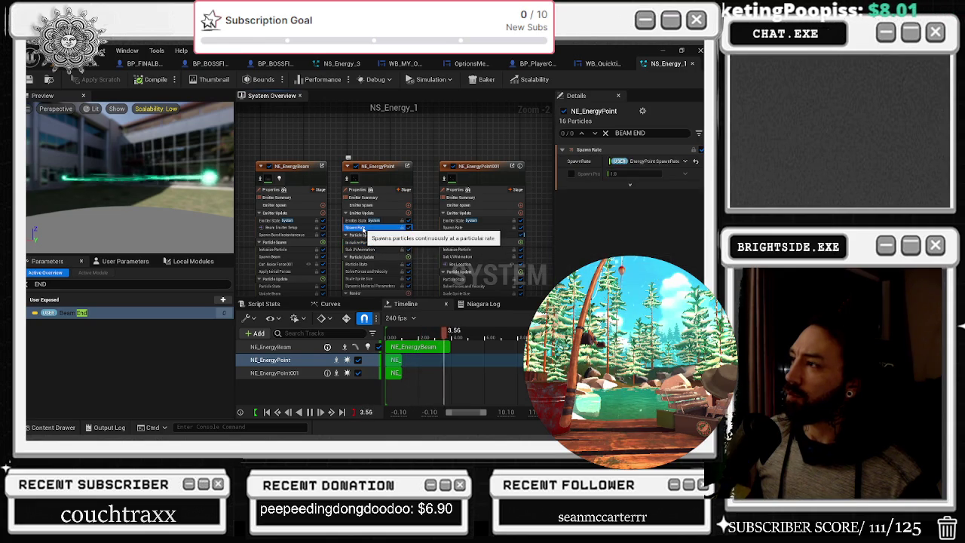
{"action": "left_click", "coordinate": [358, 220]}
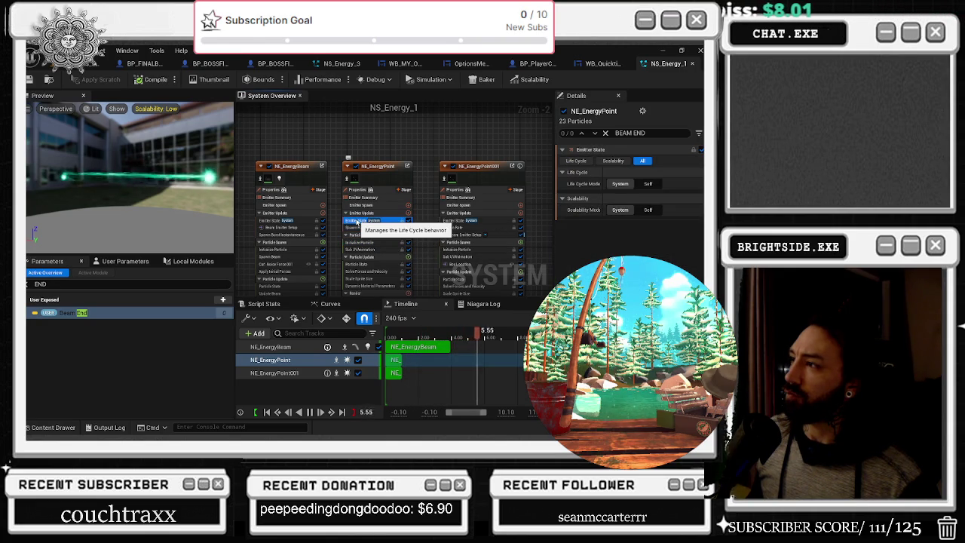
{"action": "left_click", "coordinate": [360, 213]}
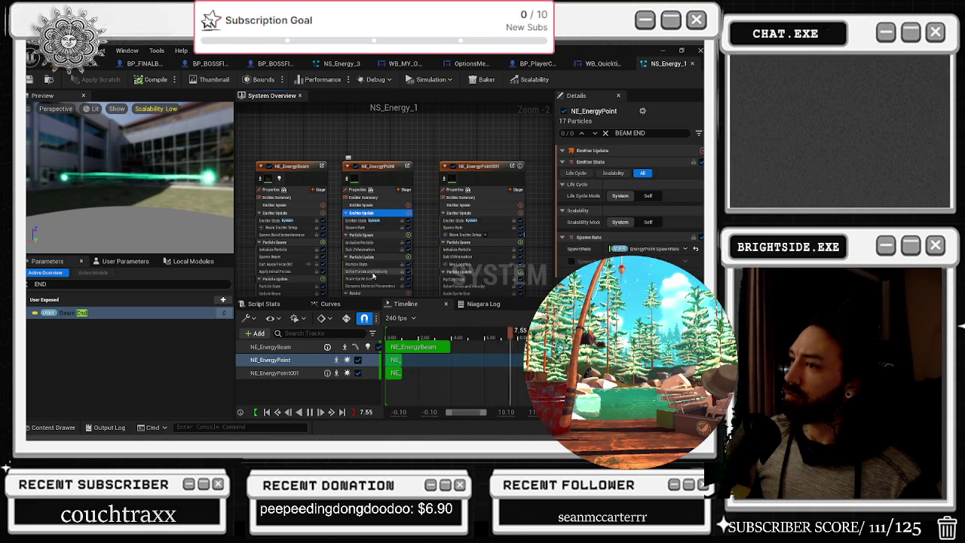
{"action": "left_click", "coordinate": [374, 265]}
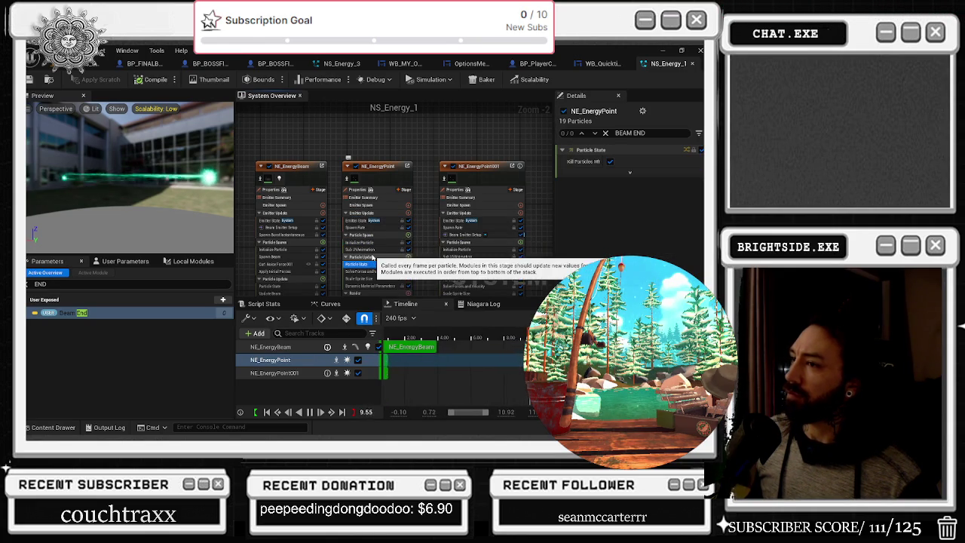
{"action": "left_click_drag", "start_coordinate": [369, 249], "coordinate": [371, 249]}
{"action": "left_click", "coordinate": [386, 174]}
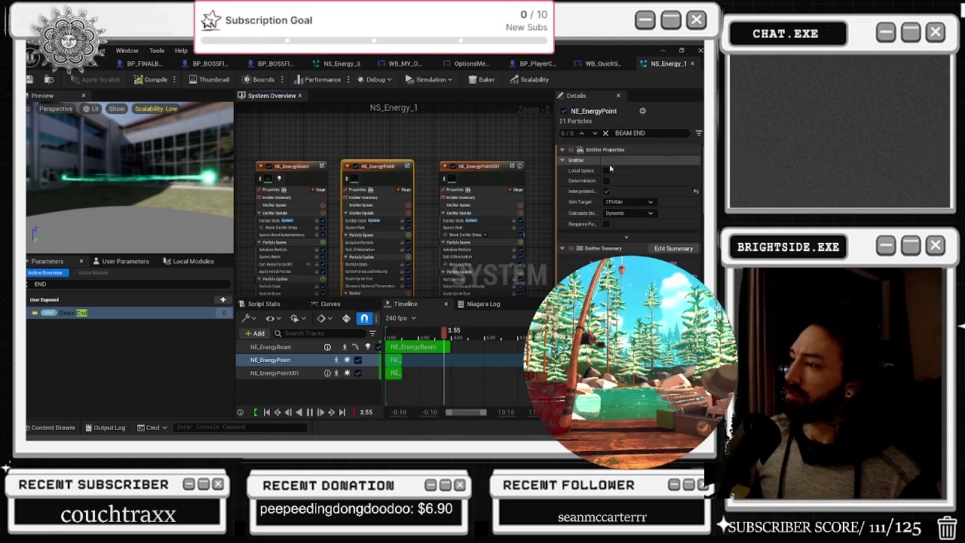
Step: Scroll down and bring up the NE_EnergyPoint001 emitter's settings
{"action": "scroll", "coordinate": [626, 188], "scroll_direction": "down", "scroll_amount": 3}
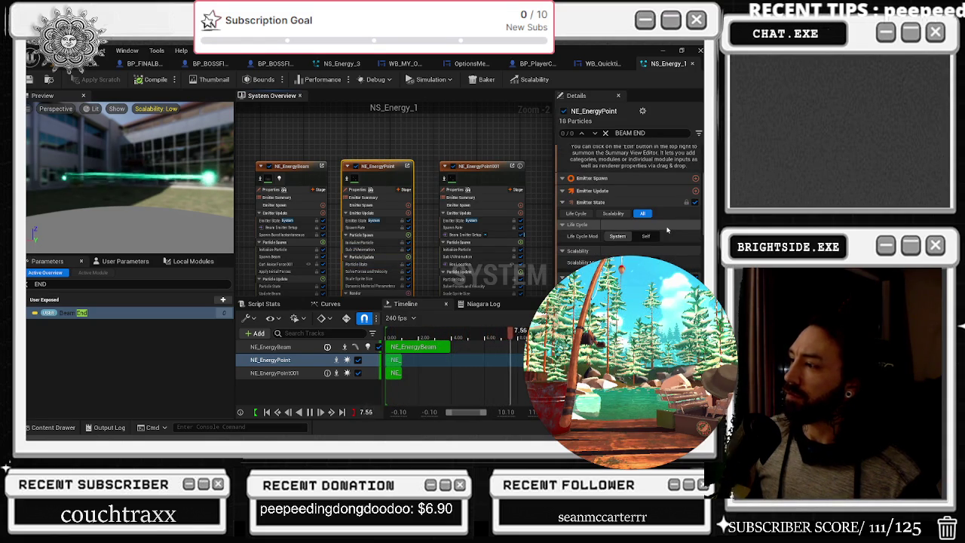
{"action": "scroll", "coordinate": [666, 230], "scroll_direction": "down", "scroll_amount": 3}
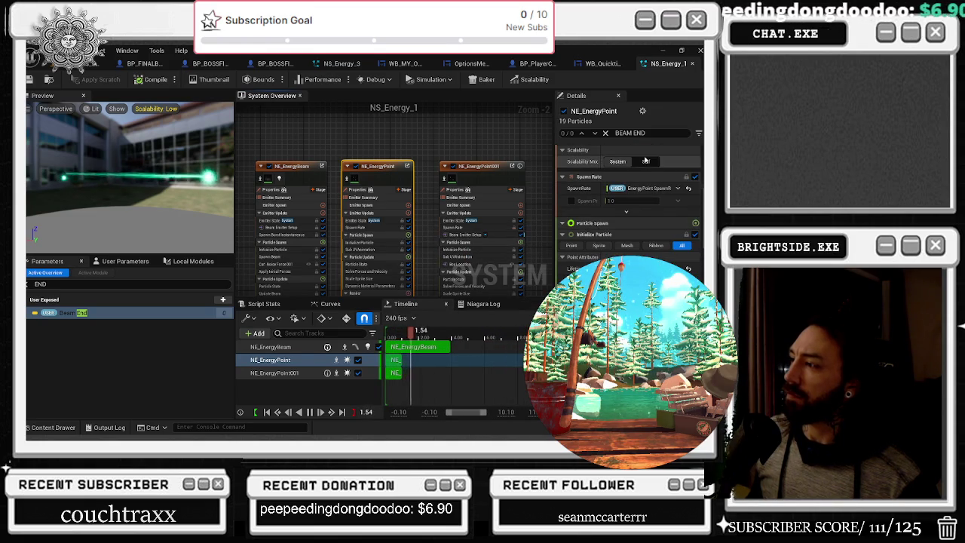
{"action": "left_click", "coordinate": [489, 193]}
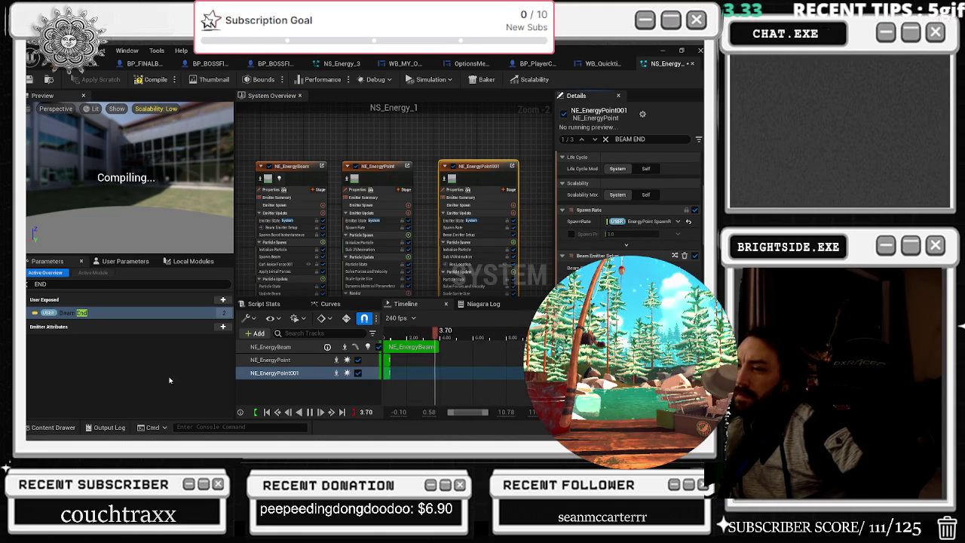
Step: Clear the parameter search filter and bring up NE_EnergyPoint001's beam settings
{"action": "left_click", "coordinate": [28, 284]}
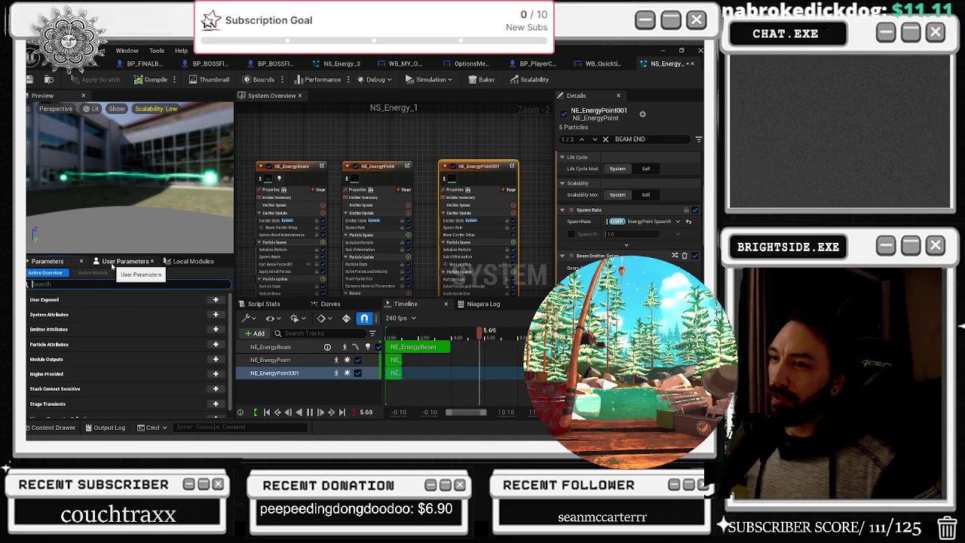
{"action": "left_click", "coordinate": [380, 169]}
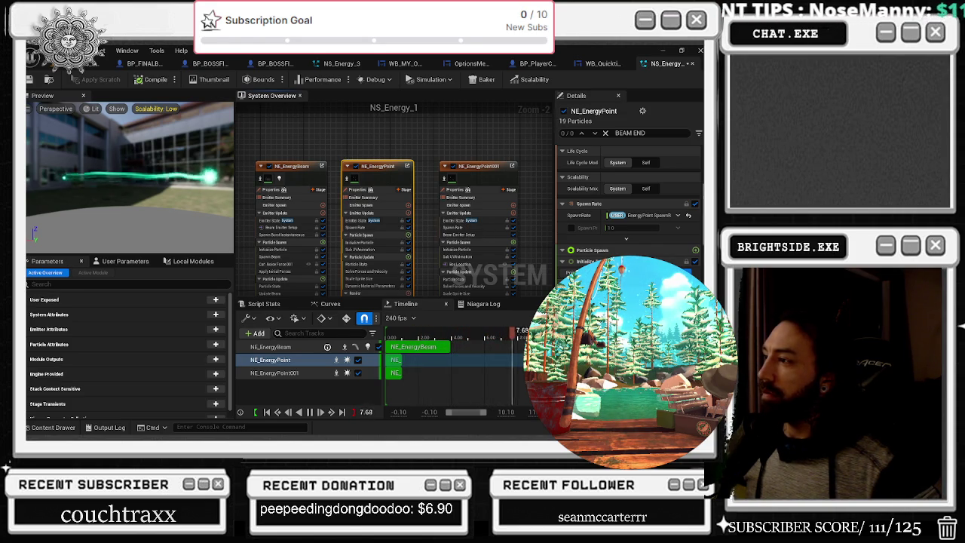
{"action": "scroll", "coordinate": [628, 196], "scroll_direction": "down", "scroll_amount": 3}
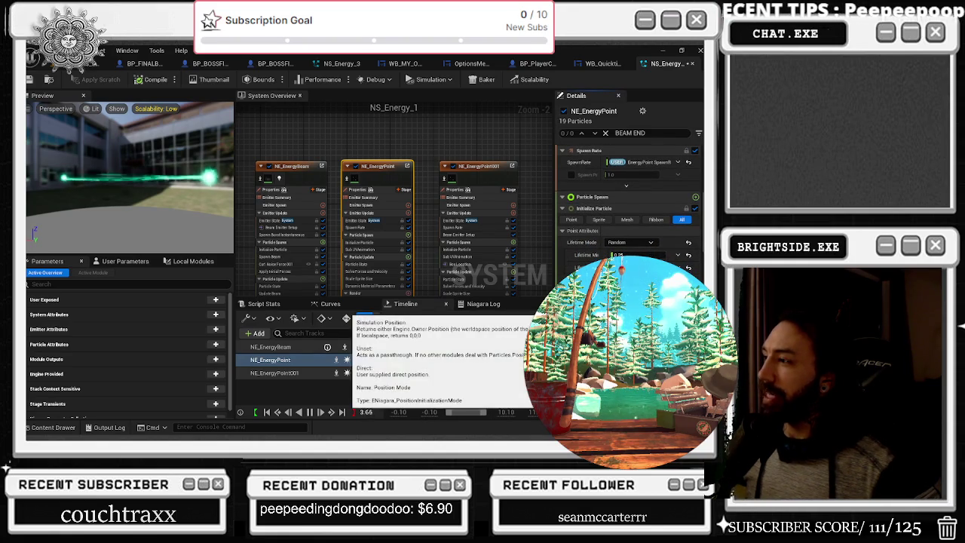
{"action": "left_click", "coordinate": [482, 178]}
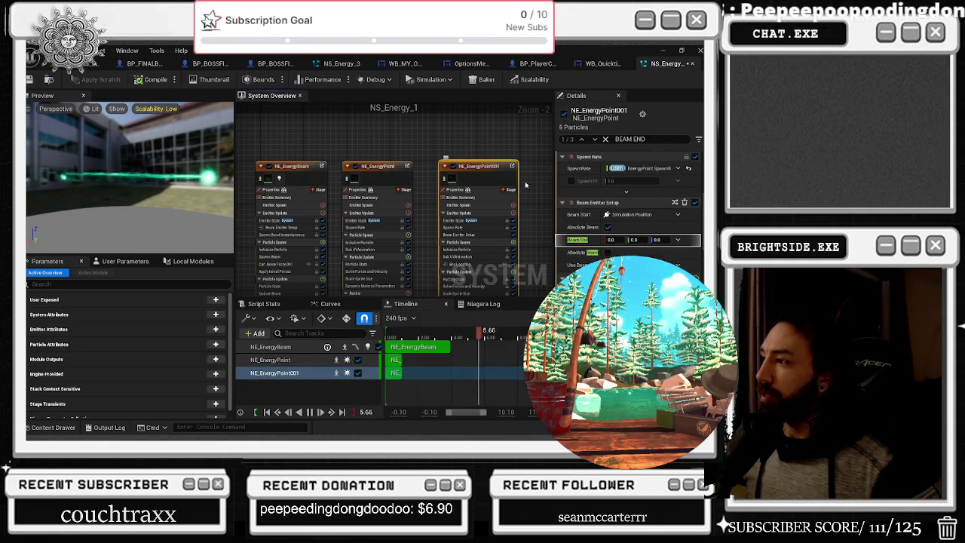
Step: Set Beam End to Simulation Position, compile NS_Energy_1, and go back to the level editor
{"action": "left_click", "coordinate": [682, 240]}
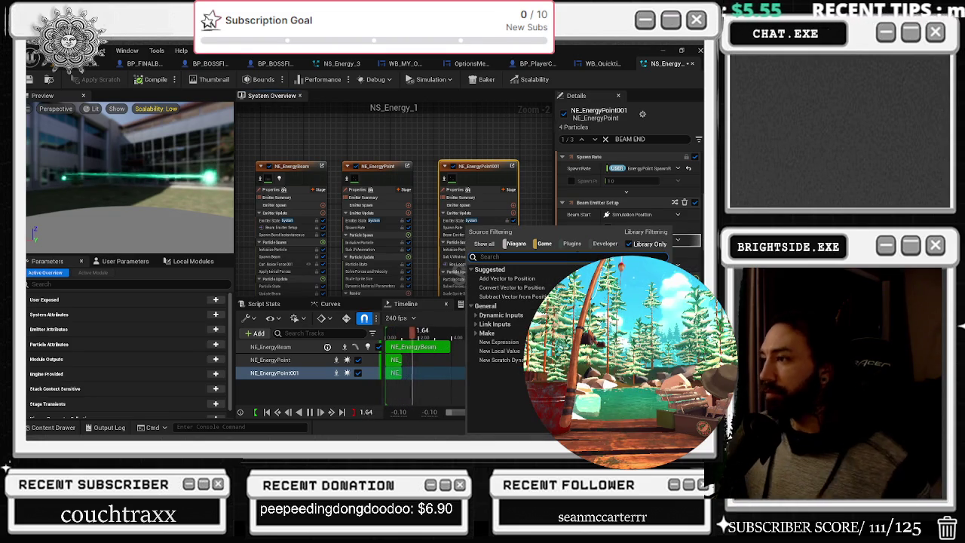
{"action": "type", "text": "SIM"}
{"action": "key", "text": "Return"}
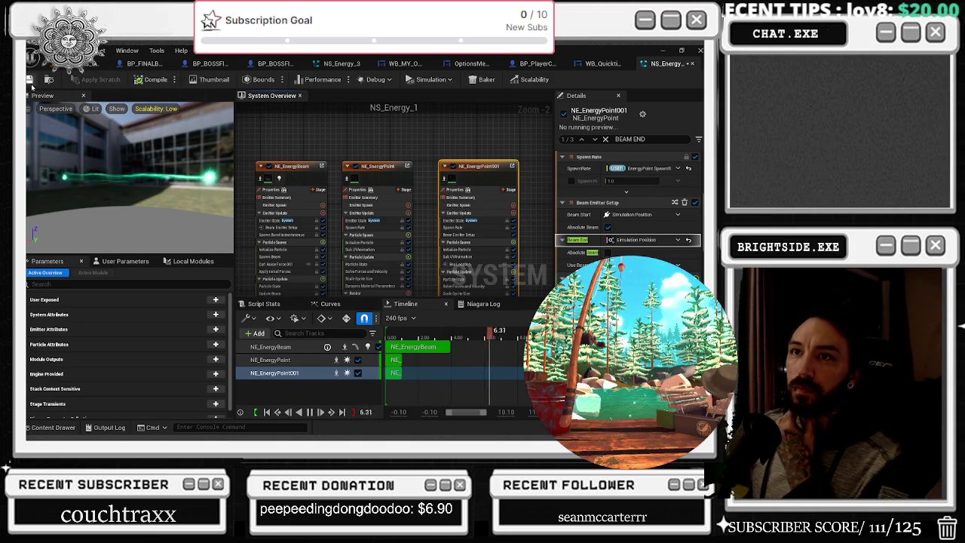
{"action": "left_click", "coordinate": [29, 79]}
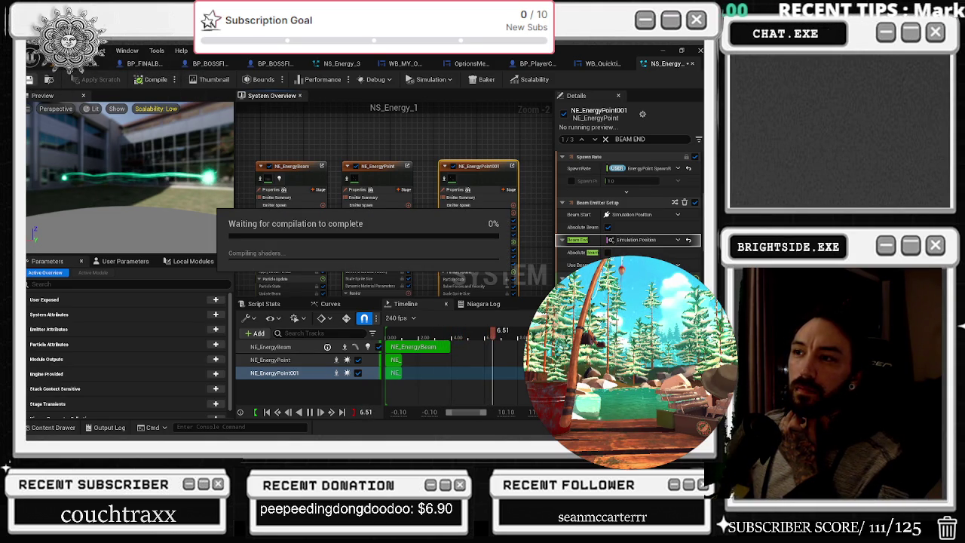
{"action": "left_click", "coordinate": [91, 64]}
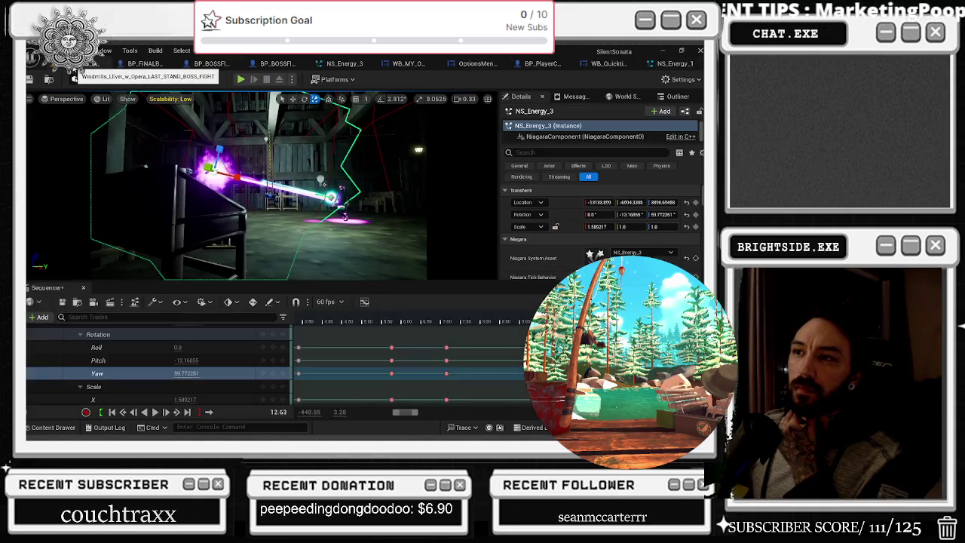
Step: Play, stop and restart the barn cinematic several times to check the beam, then reopen NS_Energy_1
{"action": "left_click", "coordinate": [334, 323]}
{"action": "key", "text": "space"}
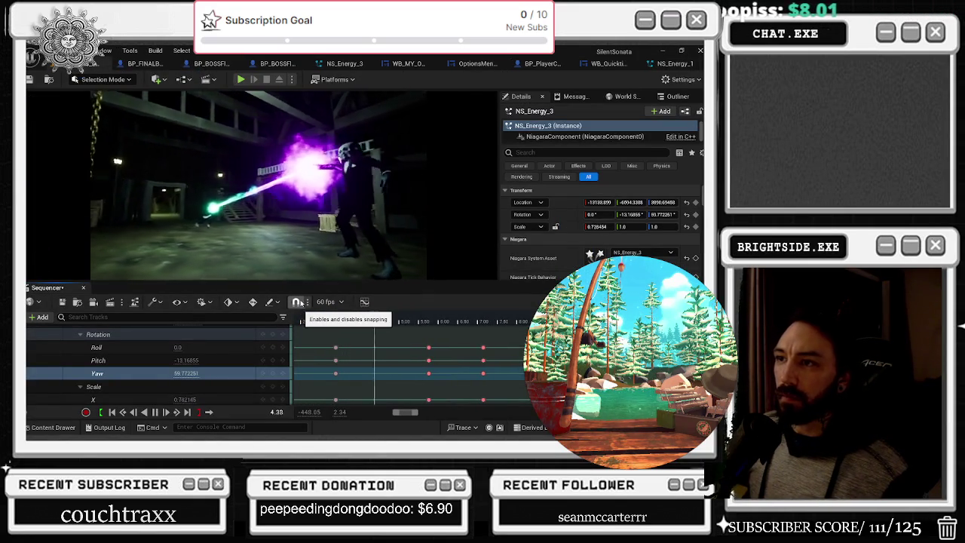
{"action": "key", "text": "space"}
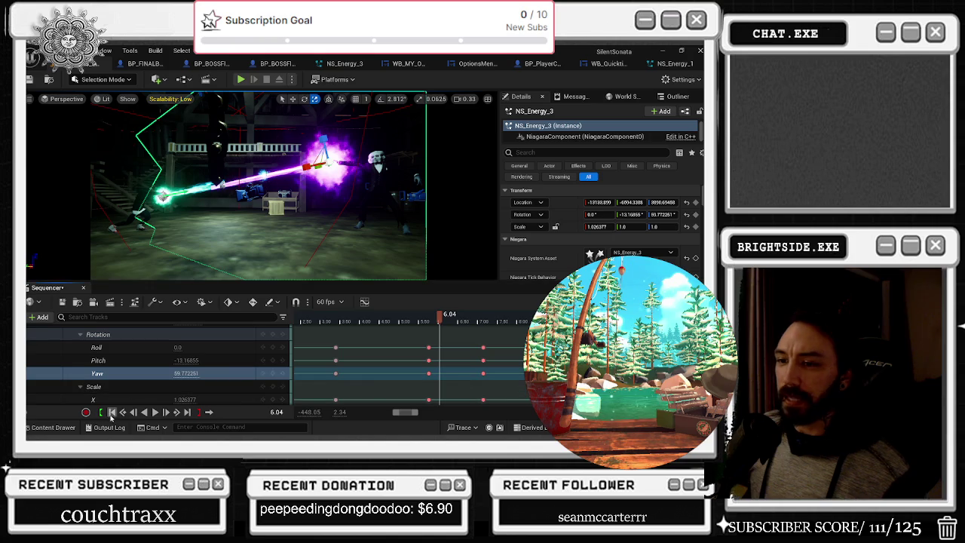
{"action": "left_click", "coordinate": [112, 411]}
{"action": "left_click", "coordinate": [156, 411]}
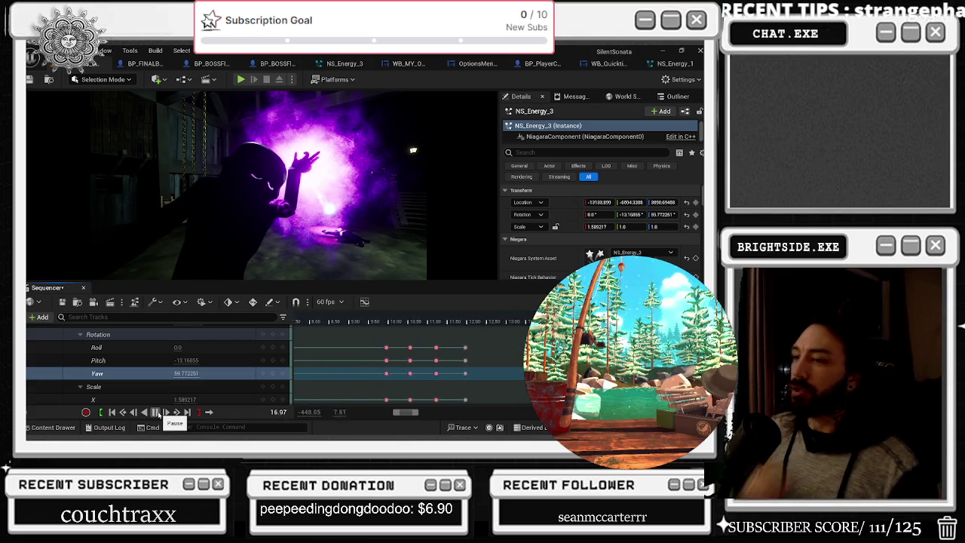
{"action": "left_click", "coordinate": [156, 412]}
{"action": "left_click", "coordinate": [112, 413]}
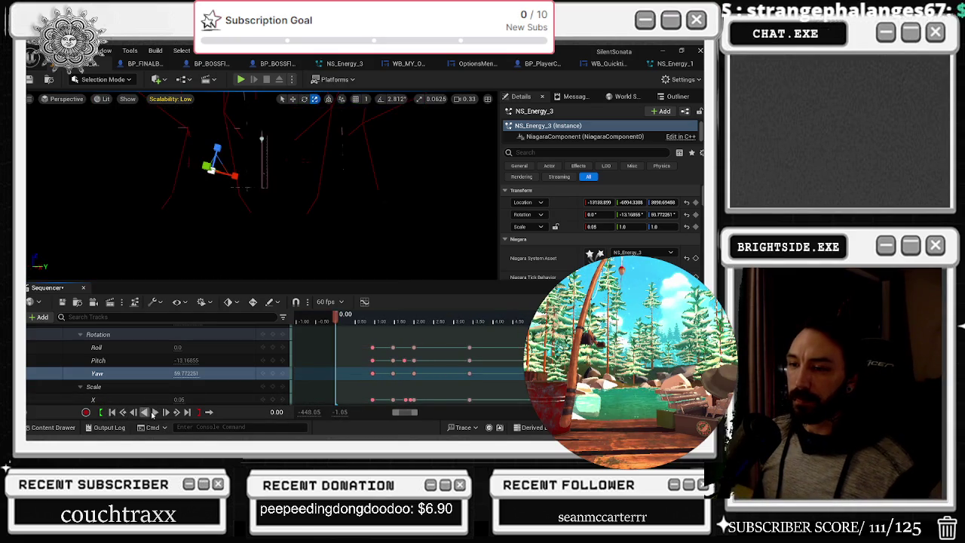
{"action": "left_click", "coordinate": [156, 412]}
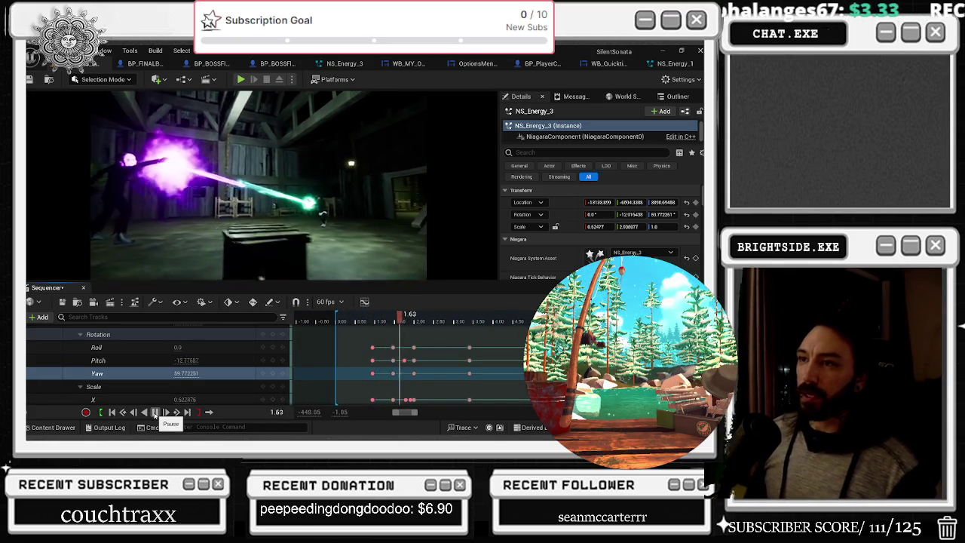
{"action": "left_click", "coordinate": [155, 413]}
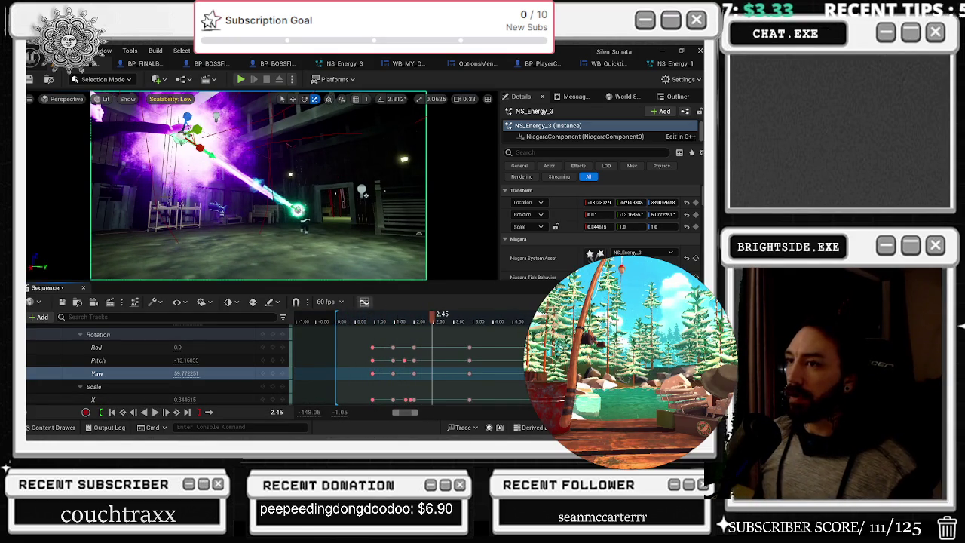
{"action": "left_click", "coordinate": [673, 63]}
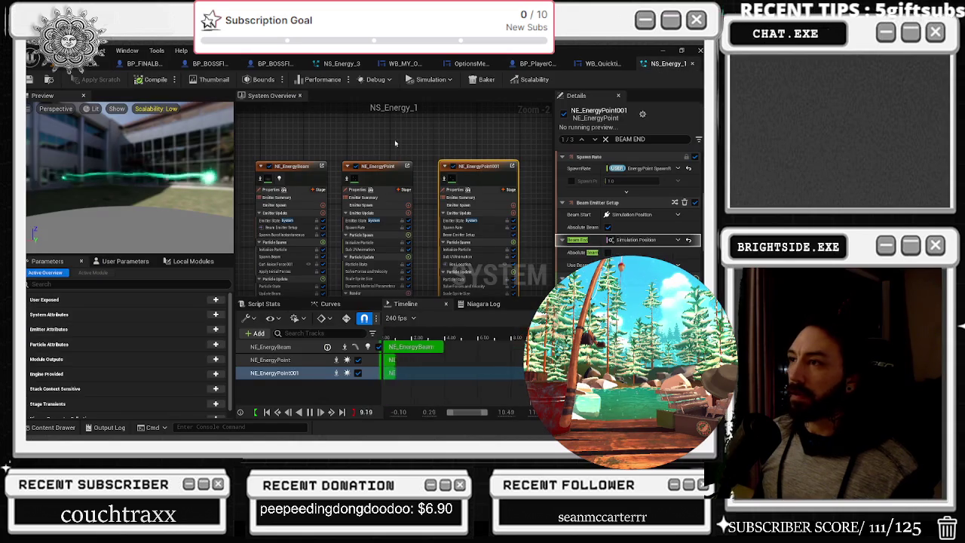
Step: Disable the NE_EnergyPoint001 emitter and save NS_Energy_1
{"action": "left_click", "coordinate": [446, 167]}
{"action": "left_click", "coordinate": [31, 79]}
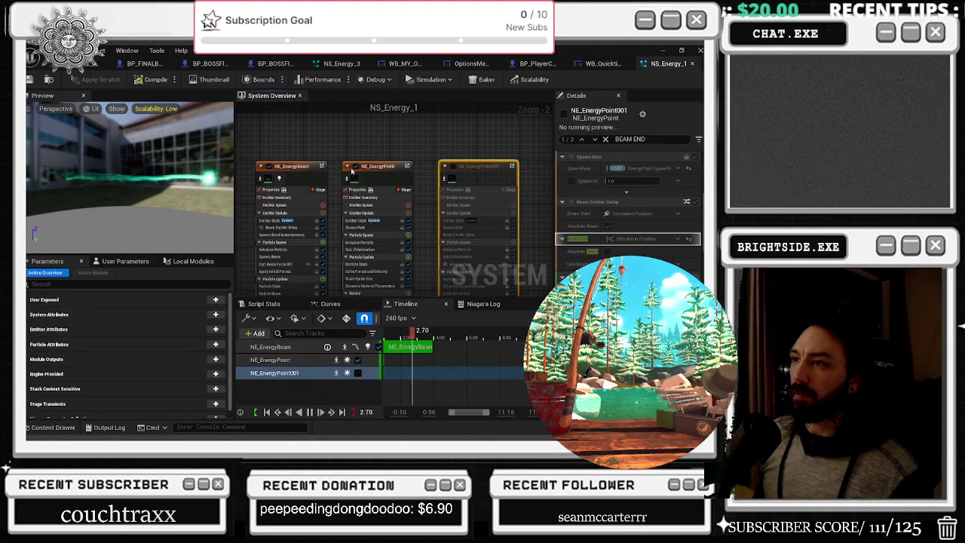
{"action": "left_click", "coordinate": [378, 171]}
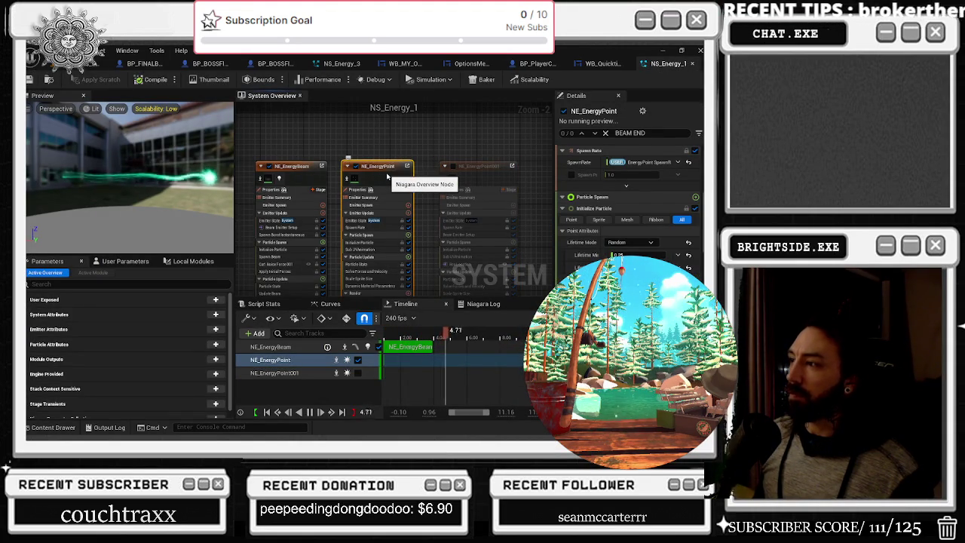
Step: Save FINAL_END_LEVEL_SEQUENCE with Save Selected and go back to the level editor
{"action": "key", "text": "ctrl+shift+s"}
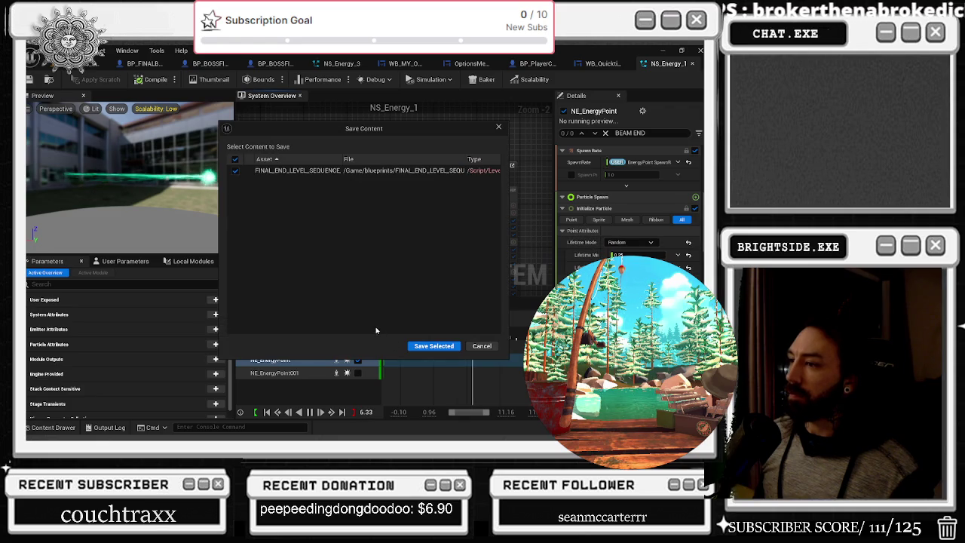
{"action": "left_click", "coordinate": [420, 344]}
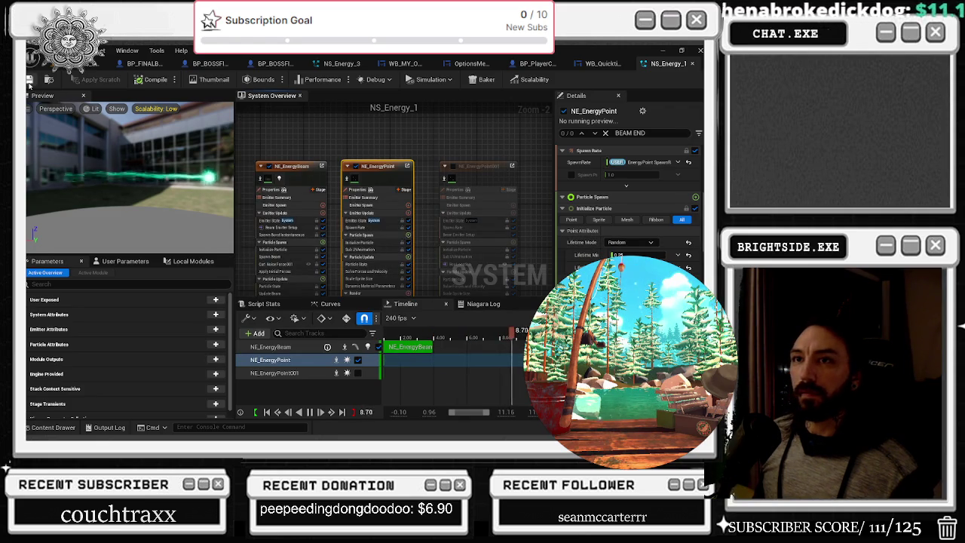
{"action": "left_click", "coordinate": [97, 64]}
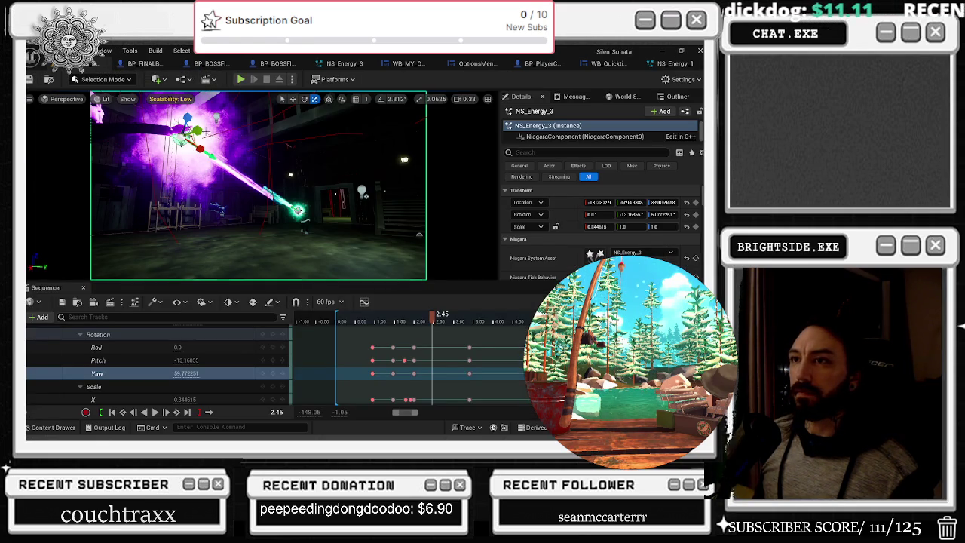
Step: Collapse NS_Energy_3's Rotation and Scale track groups in Sequencer
{"action": "scroll", "coordinate": [494, 361], "scroll_direction": "down", "scroll_amount": 5}
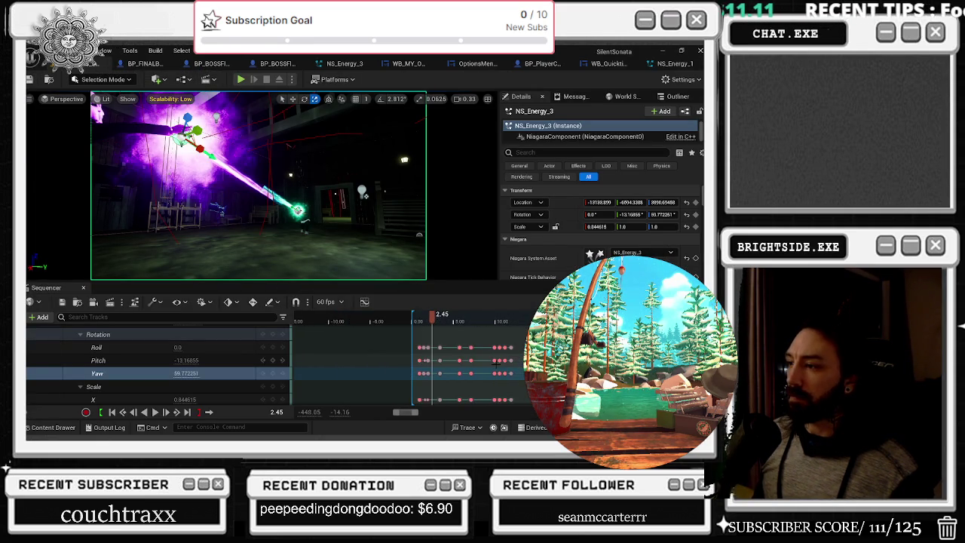
{"action": "scroll", "coordinate": [189, 364], "scroll_direction": "up", "scroll_amount": 2}
{"action": "left_click", "coordinate": [80, 363]}
{"action": "left_click", "coordinate": [80, 376]}
{"action": "scroll", "coordinate": [156, 368], "scroll_direction": "down", "scroll_amount": 2}
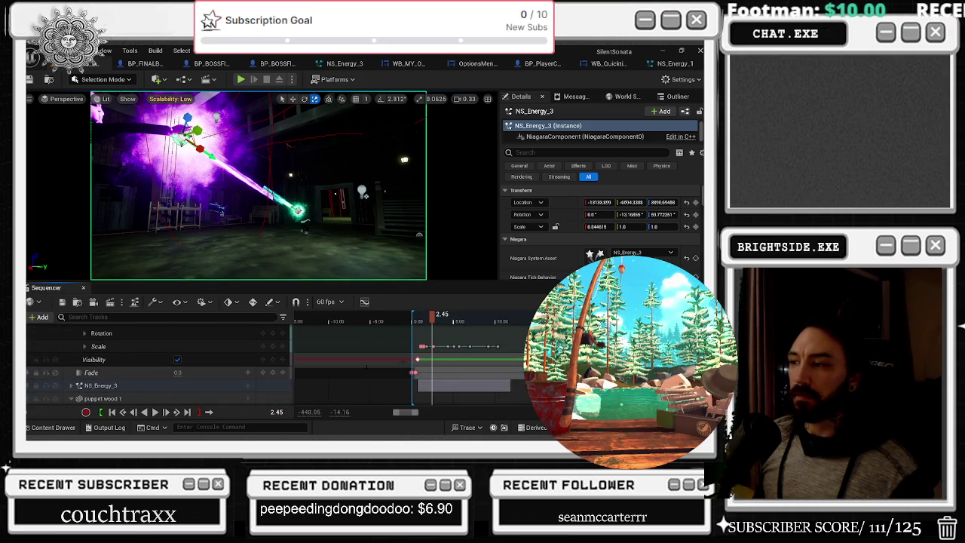
Step: Replay the cinematic and select the NS_Energy_1 and NS_Energy_3 tracks
{"action": "key", "text": "space"}
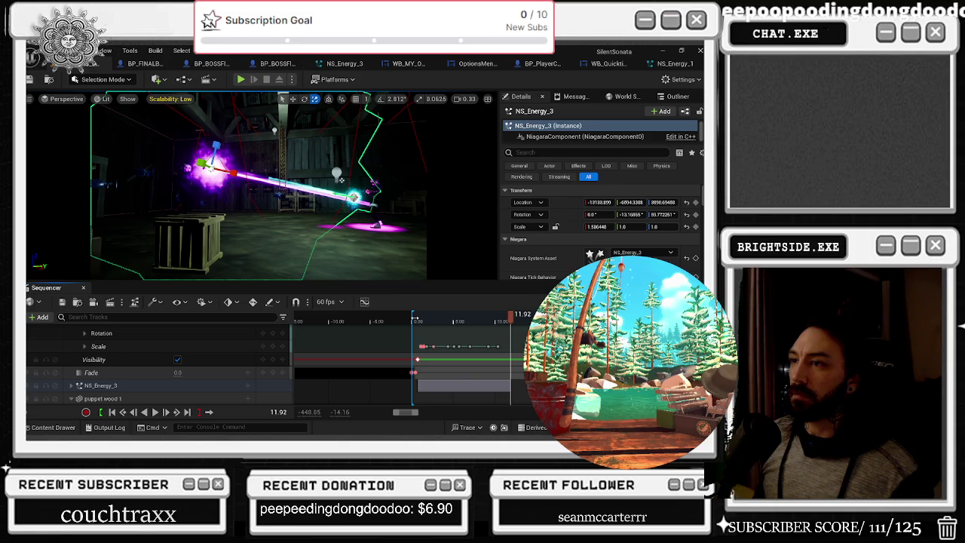
{"action": "scroll", "coordinate": [128, 338], "scroll_direction": "up", "scroll_amount": 3}
{"action": "left_click", "coordinate": [100, 380]}
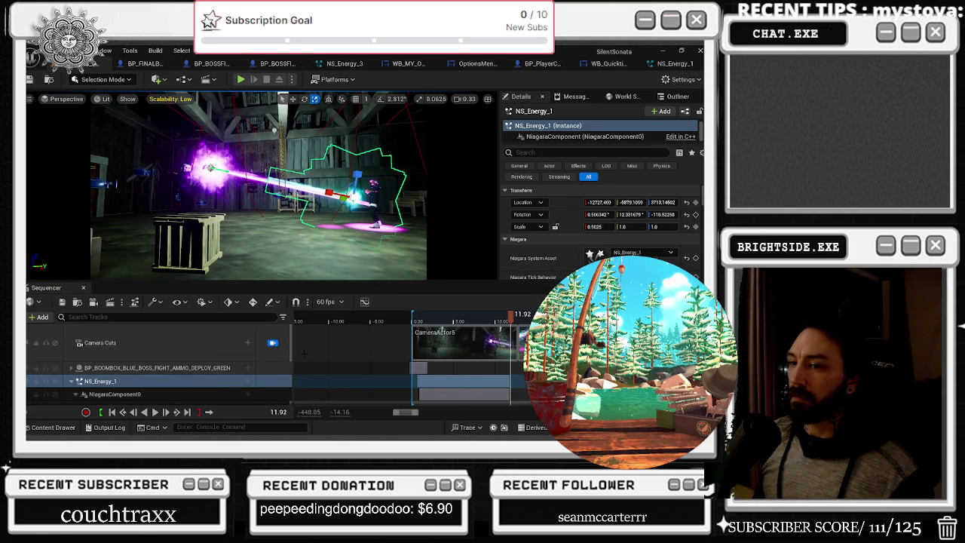
{"action": "scroll", "coordinate": [108, 360], "scroll_direction": "down", "scroll_amount": 3}
{"action": "left_click", "coordinate": [100, 359]}
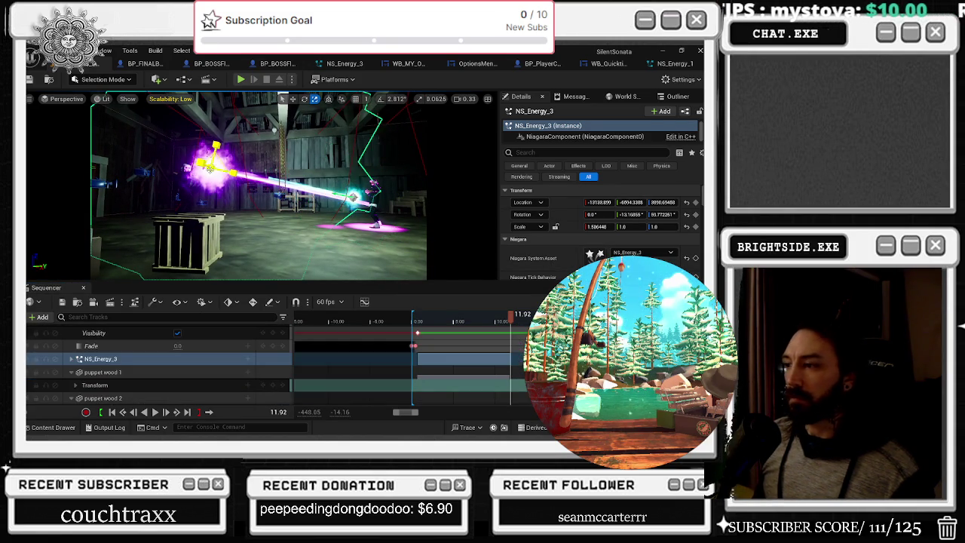
Step: Expand NS_Energy_3, collapse its Location tracks, and select its Visibility track
{"action": "left_click", "coordinate": [72, 360]}
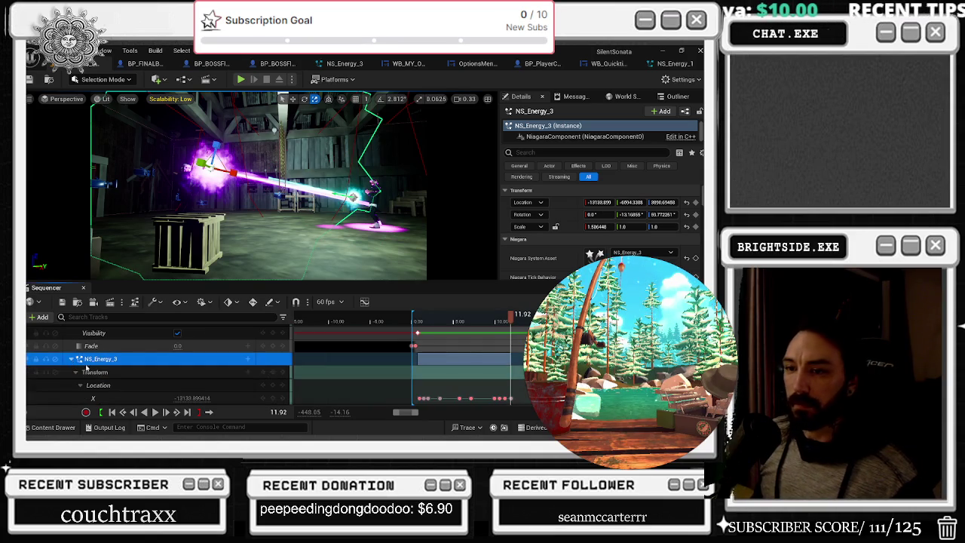
{"action": "scroll", "coordinate": [89, 341], "scroll_direction": "down", "scroll_amount": 3}
{"action": "scroll", "coordinate": [88, 342], "scroll_direction": "up", "scroll_amount": 1}
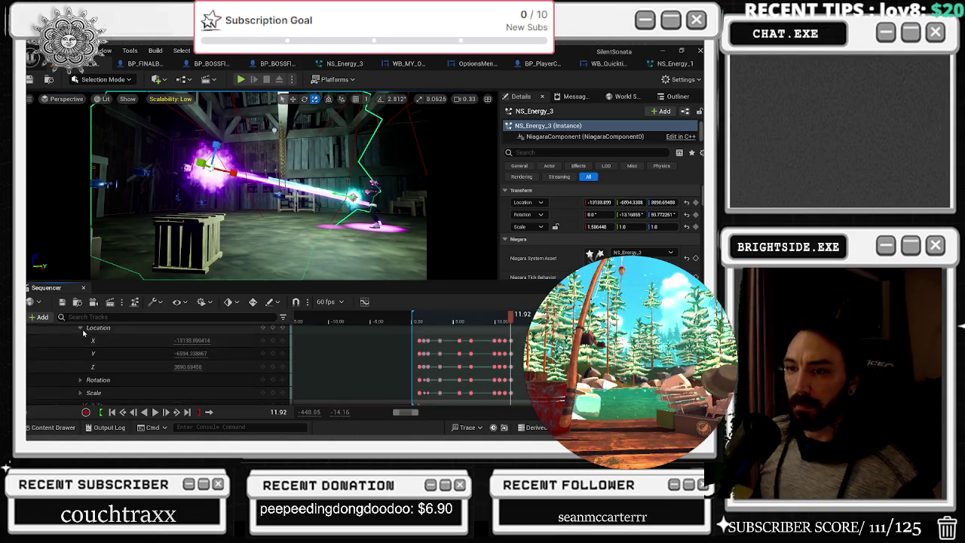
{"action": "left_click", "coordinate": [82, 341]}
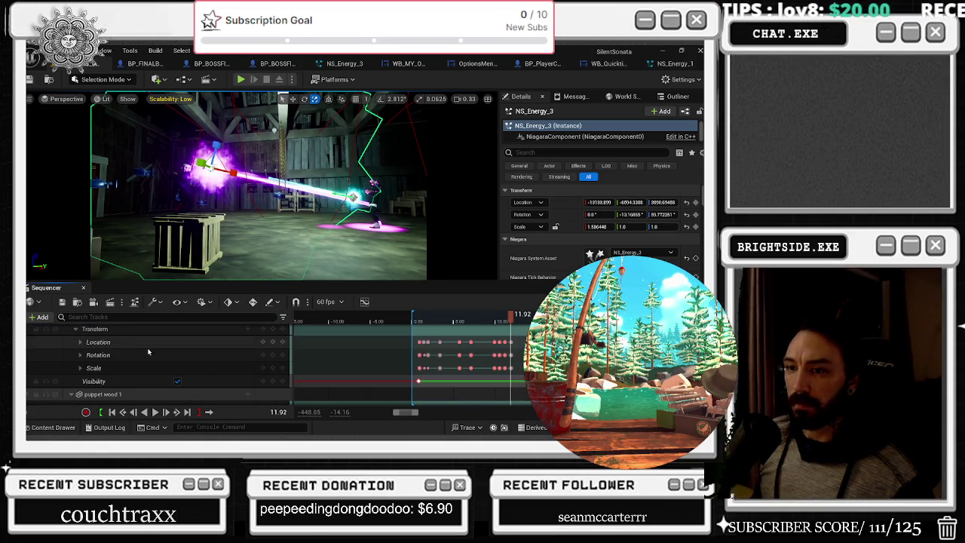
{"action": "left_click", "coordinate": [265, 379]}
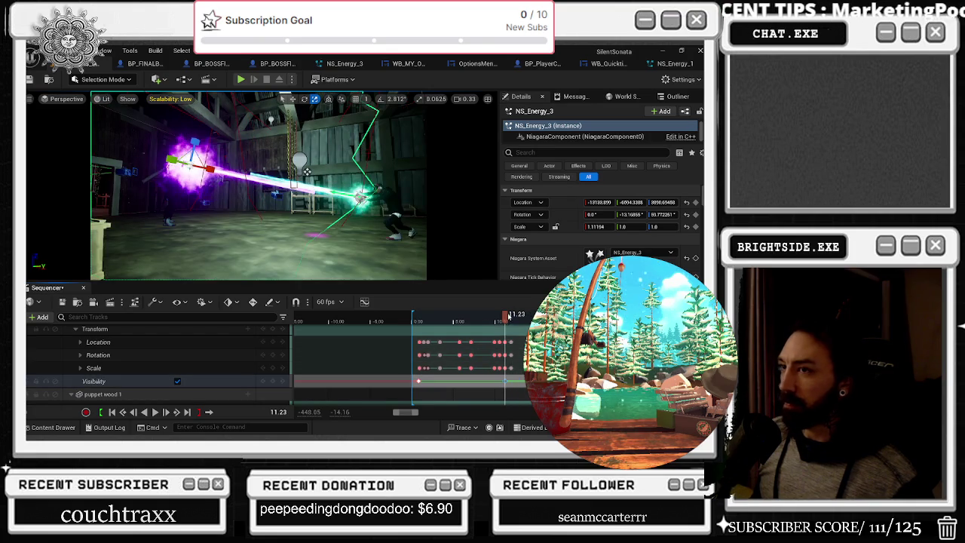
Step: Key NS_Energy_3's visibility off at 11.92, slide the key later, and preview the timing
{"action": "left_click_drag", "start_coordinate": [507, 317], "coordinate": [512, 317]}
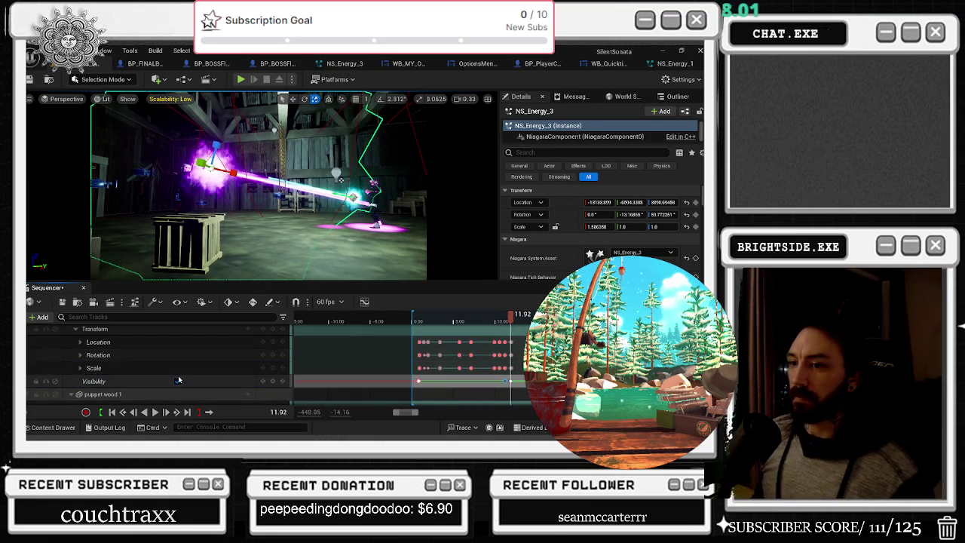
{"action": "left_click", "coordinate": [177, 382]}
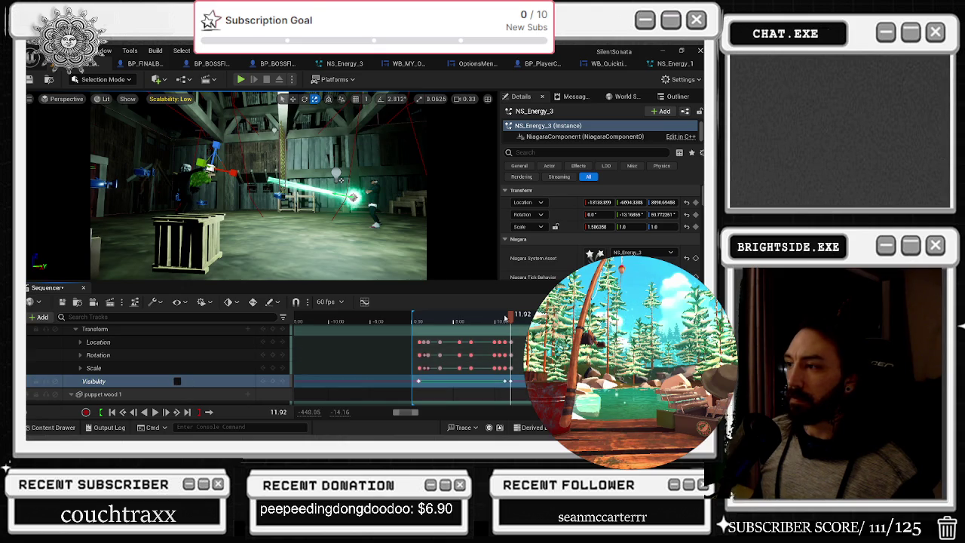
{"action": "left_click_drag", "start_coordinate": [505, 323], "coordinate": [504, 317]}
{"action": "left_click_drag", "start_coordinate": [510, 383], "coordinate": [517, 382]}
{"action": "key", "text": "space"}
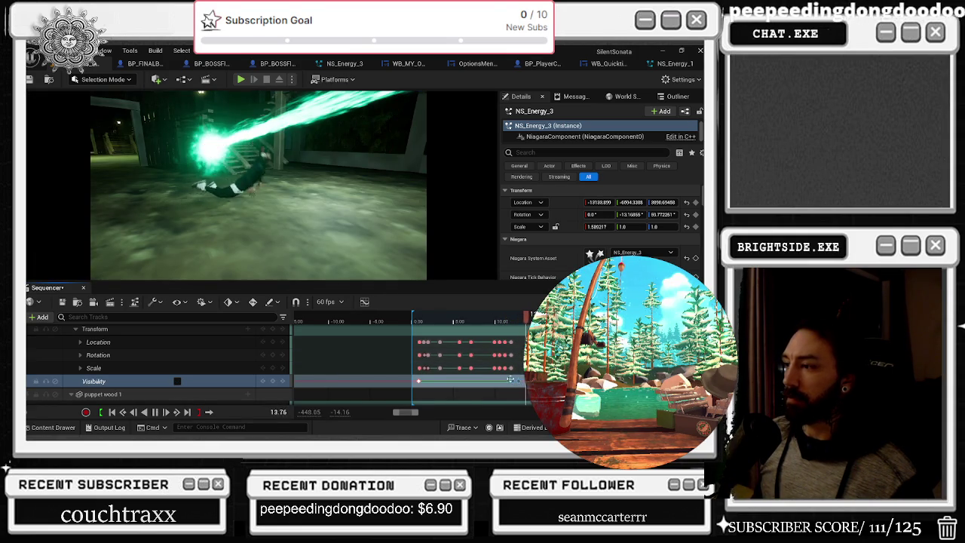
{"action": "left_click_drag", "start_coordinate": [511, 380], "coordinate": [516, 382]}
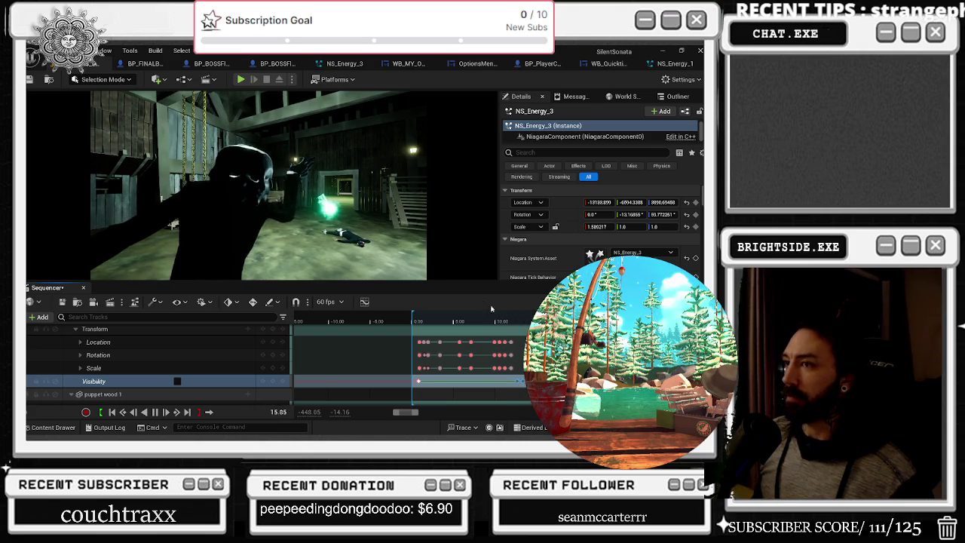
{"action": "left_click", "coordinate": [512, 321]}
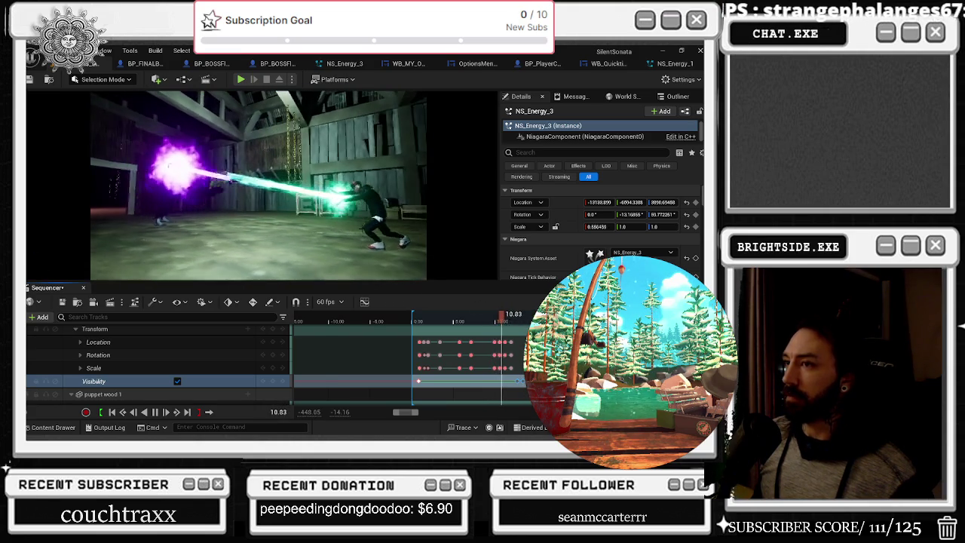
{"action": "left_click", "coordinate": [357, 204]}
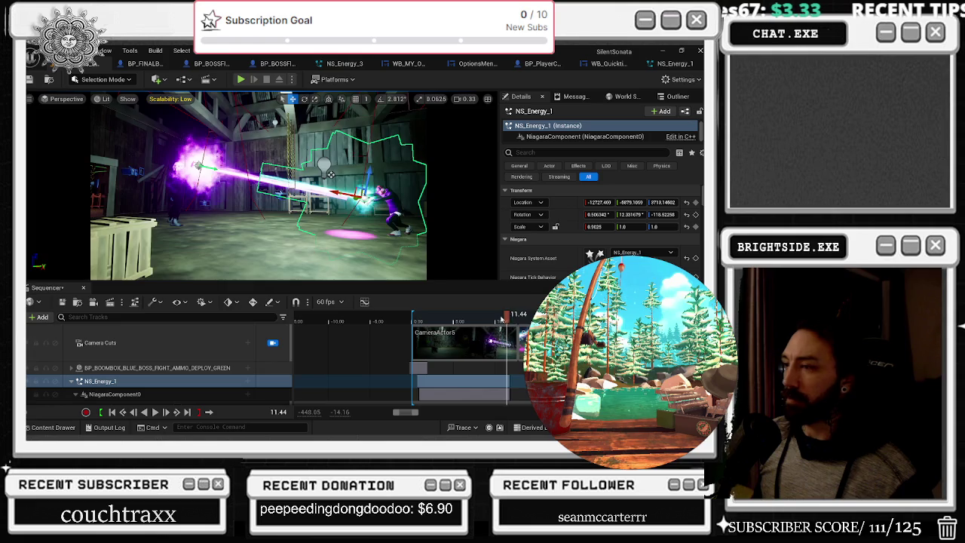
{"action": "scroll", "coordinate": [184, 357], "scroll_direction": "down", "scroll_amount": 4}
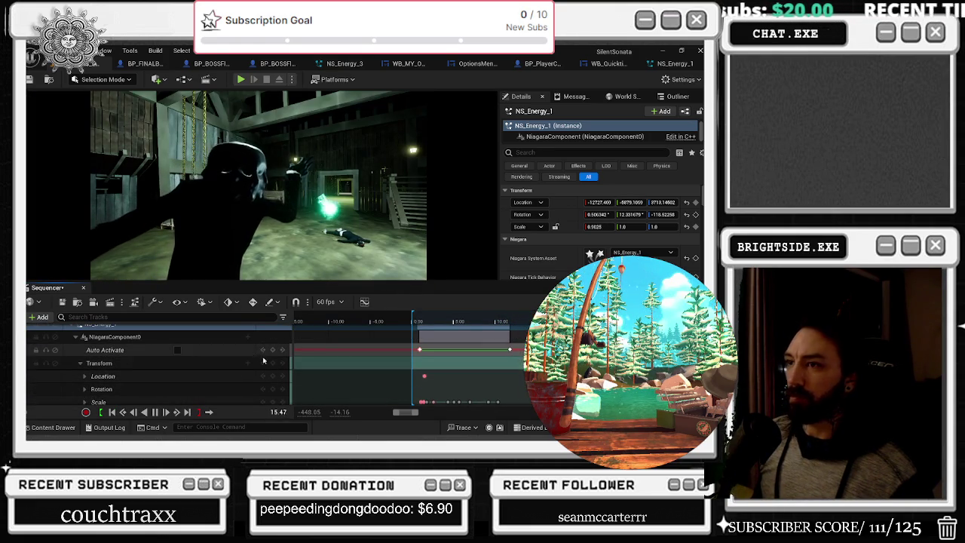
{"action": "left_click", "coordinate": [507, 320]}
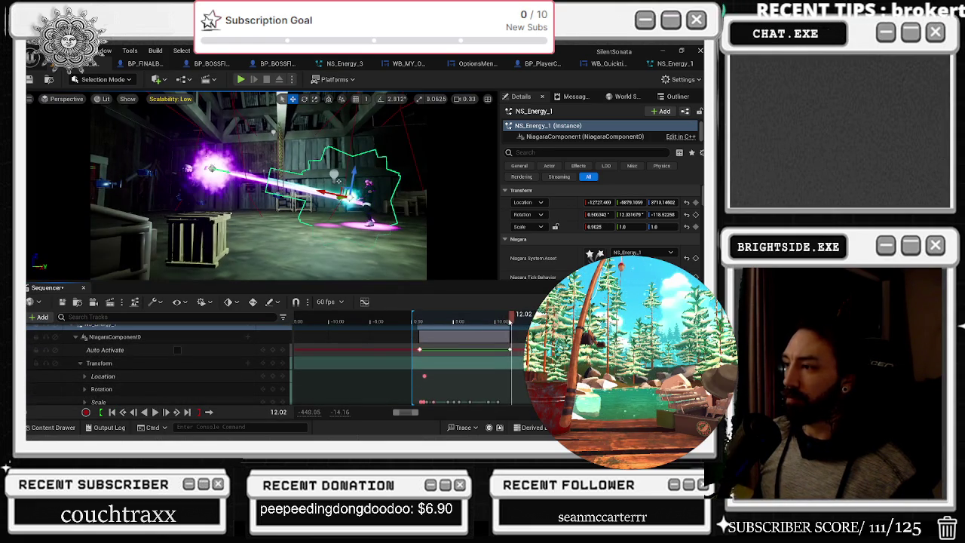
{"action": "scroll", "coordinate": [158, 370], "scroll_direction": "down", "scroll_amount": 3}
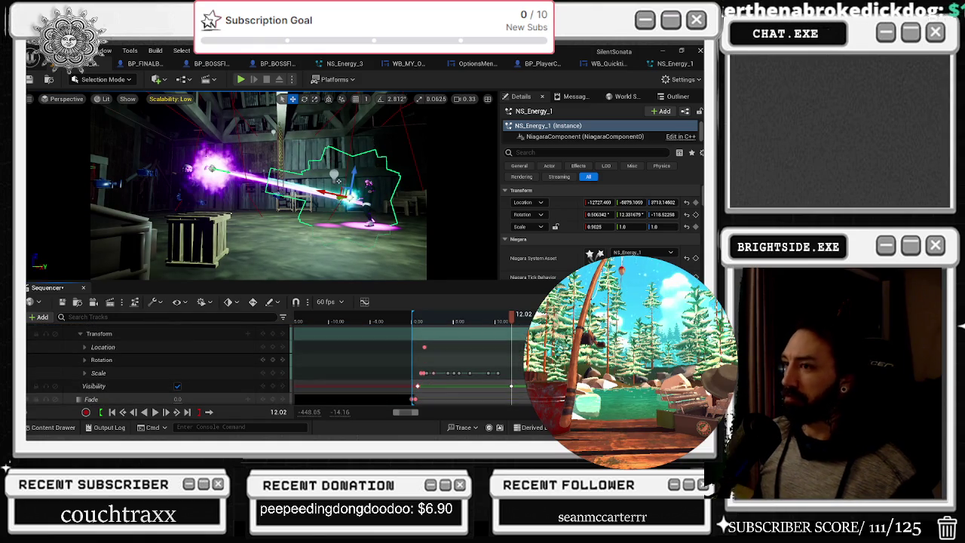
{"action": "scroll", "coordinate": [510, 398], "scroll_direction": "up", "scroll_amount": 5}
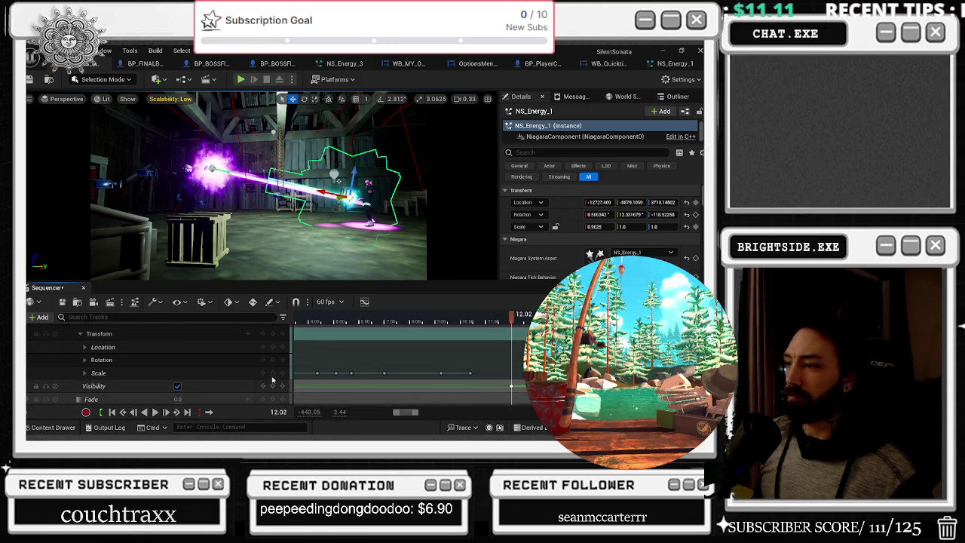
{"action": "key", "text": "Left"}
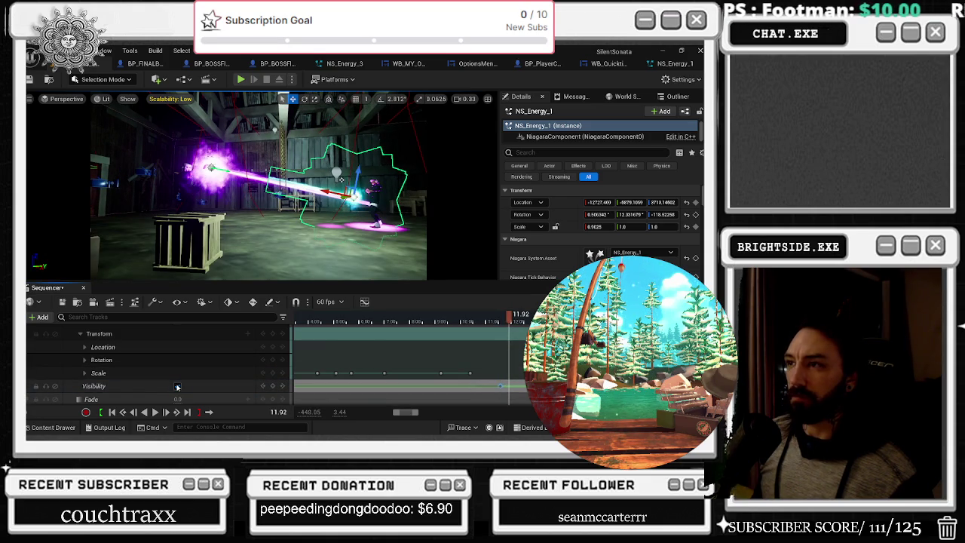
{"action": "key", "text": "space"}
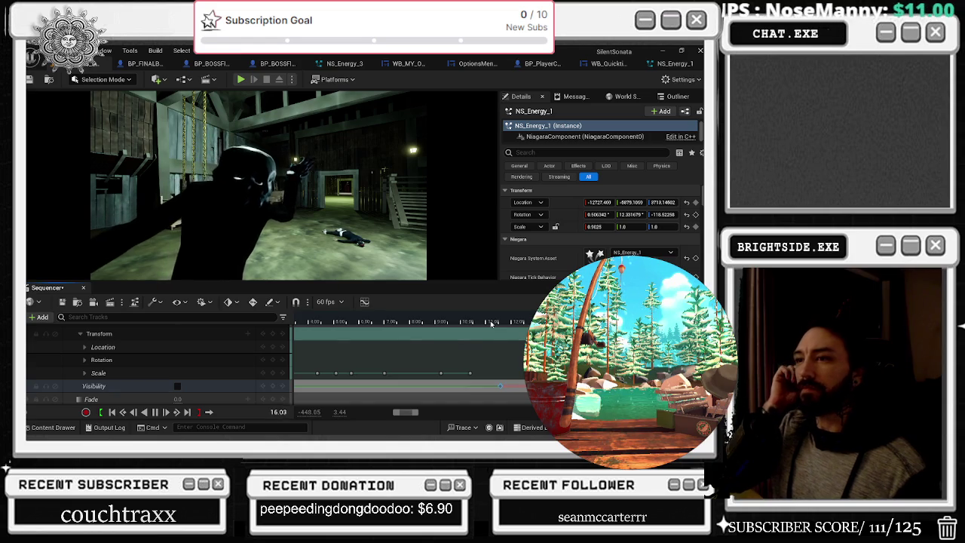
{"action": "left_click", "coordinate": [374, 322]}
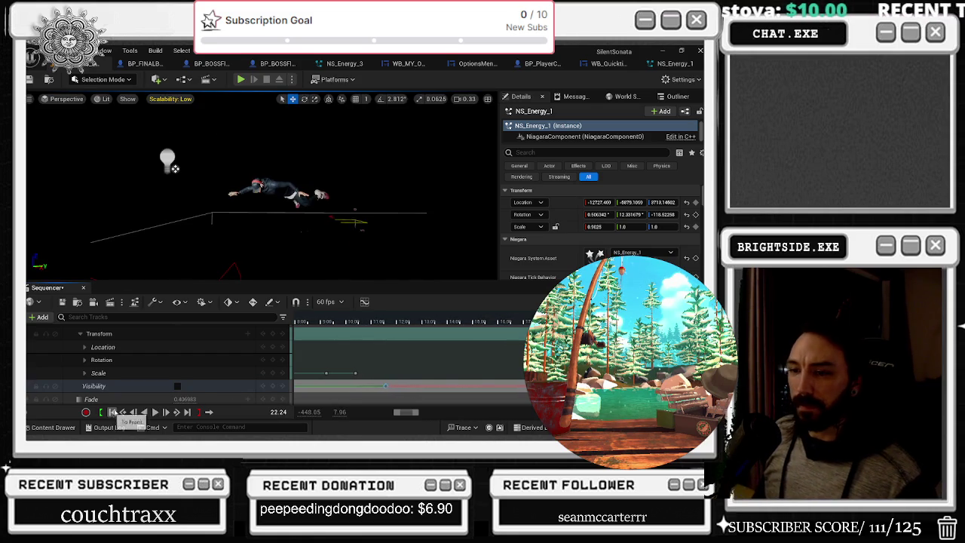
{"action": "left_click", "coordinate": [155, 411]}
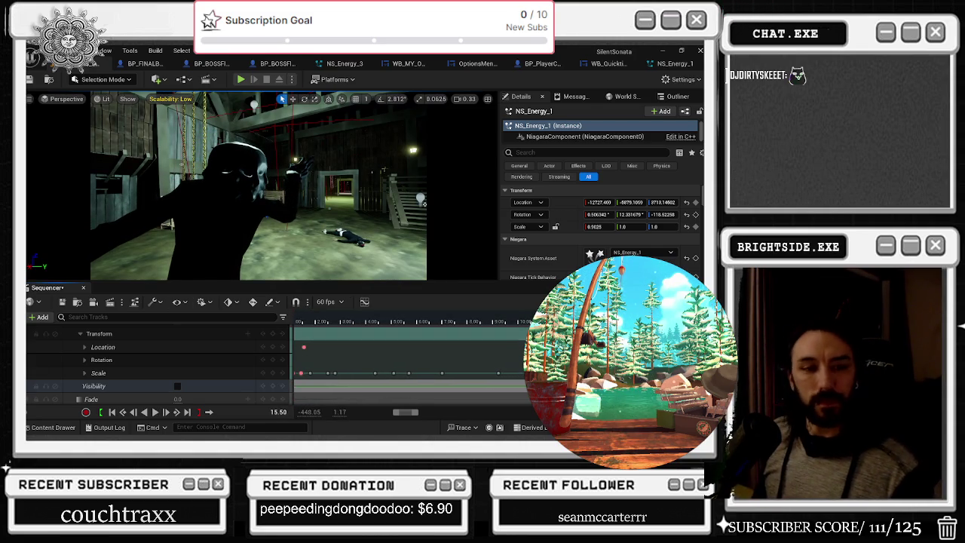
{"action": "key", "text": "alt+Tab"}
{"action": "key", "text": "Tab"}
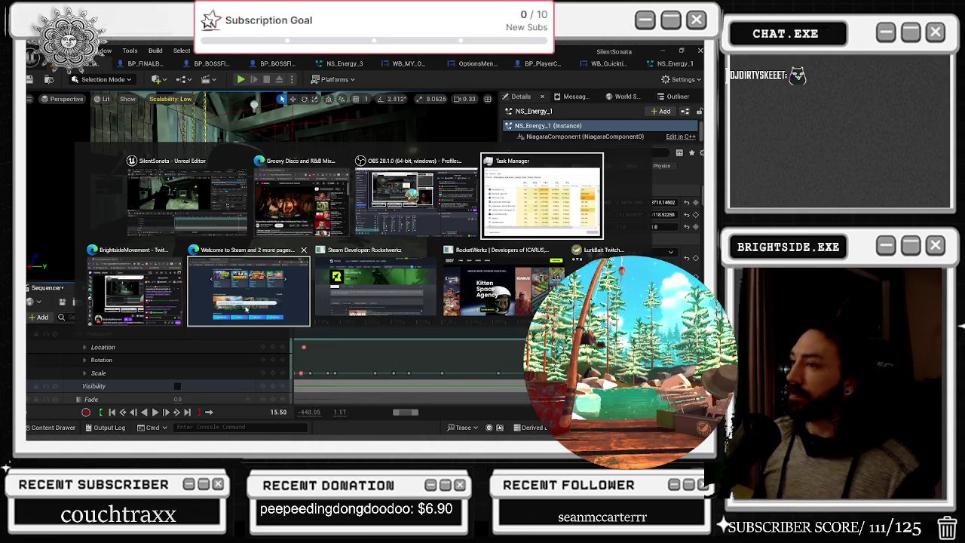
{"action": "key", "text": "Escape"}
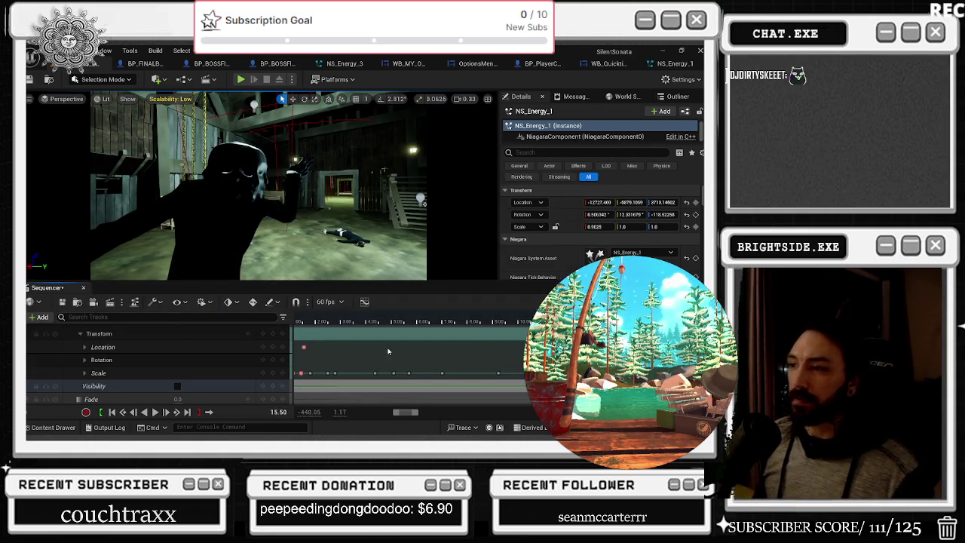
{"action": "key", "text": "alt+Tab"}
{"action": "key", "text": "Escape"}
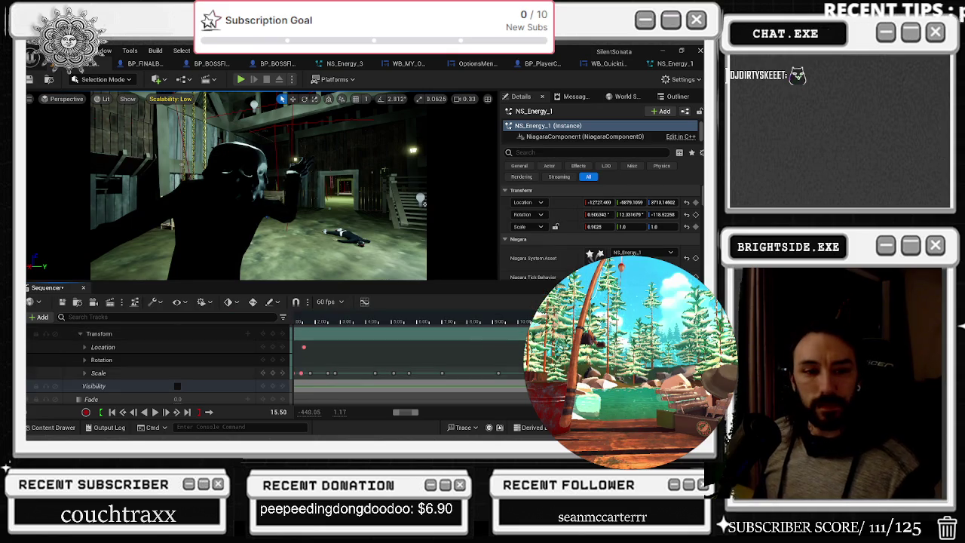
{"action": "key", "text": "alt+Tab"}
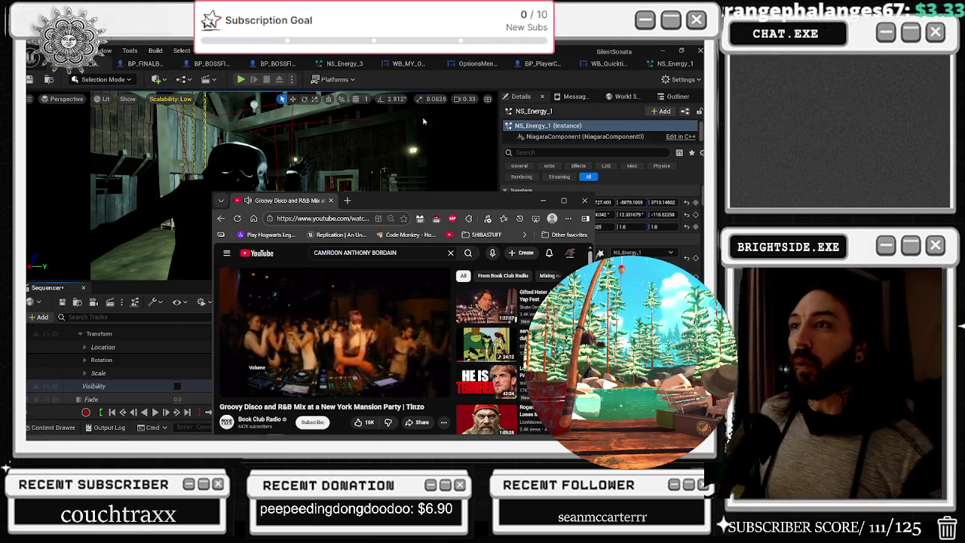
{"action": "left_click", "coordinate": [447, 144]}
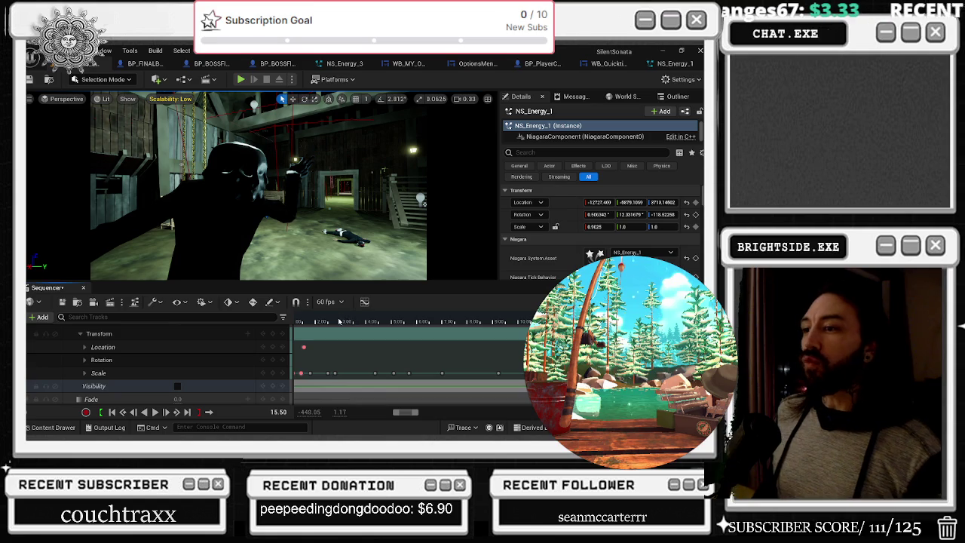
{"action": "key", "text": "space"}
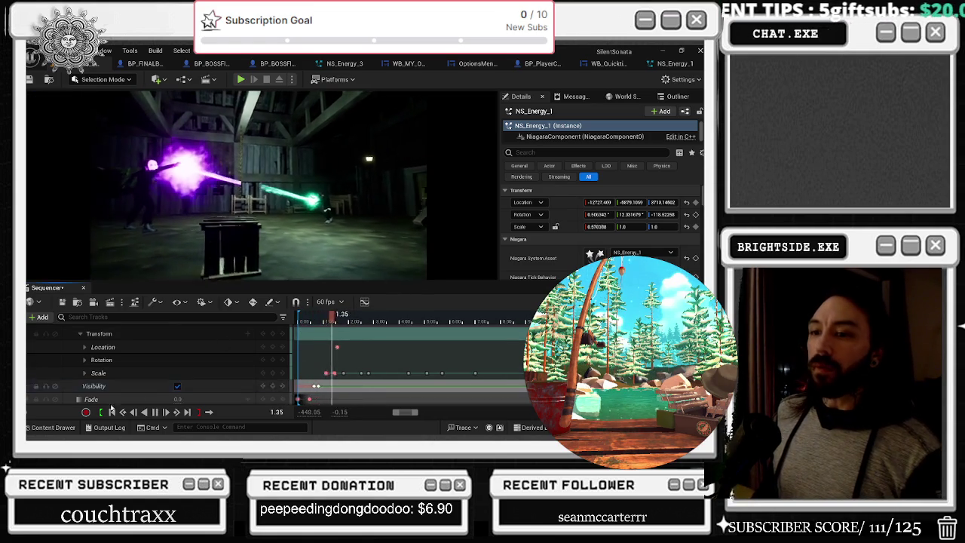
{"action": "left_click", "coordinate": [156, 413]}
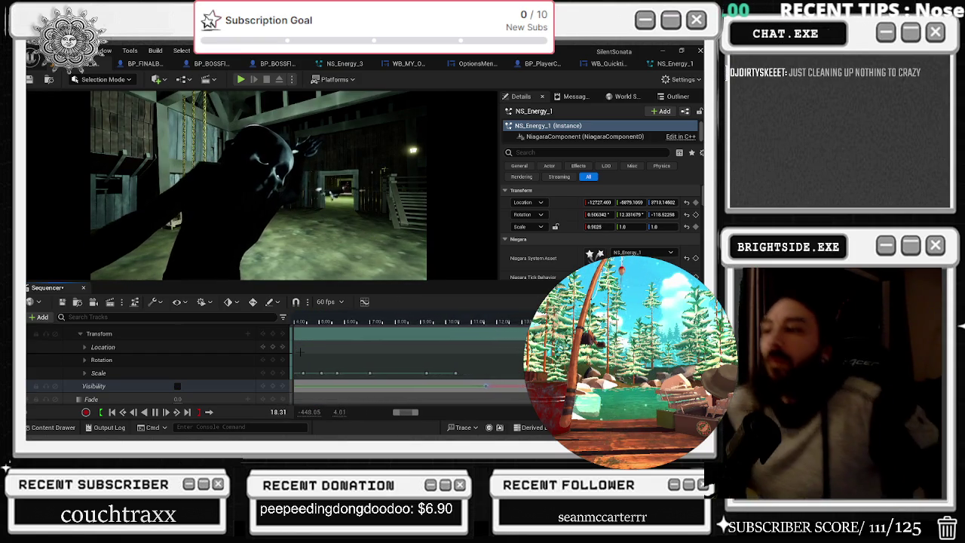
{"action": "left_click", "coordinate": [112, 411]}
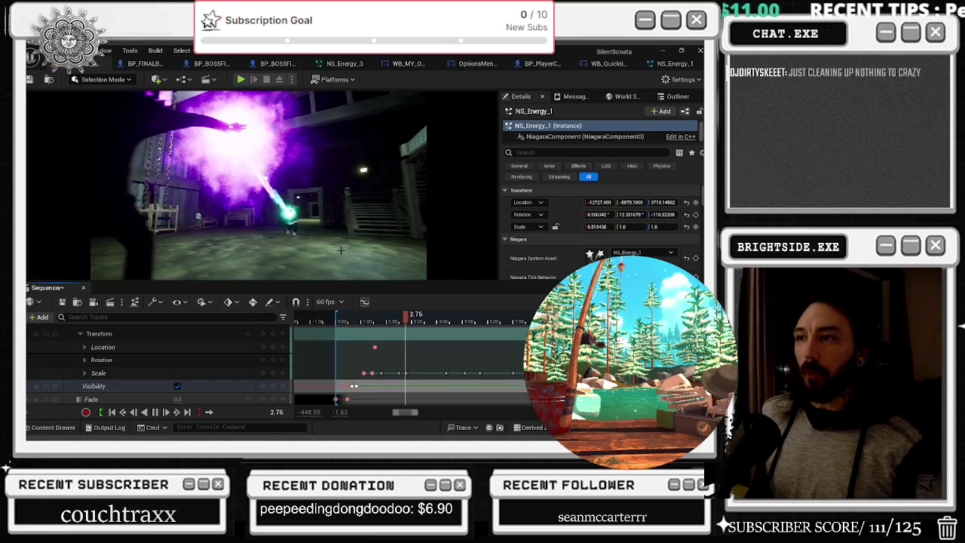
{"action": "key", "text": "space"}
{"action": "left_click", "coordinate": [387, 322]}
{"action": "mouse_move", "coordinate": [387, 321]}
{"action": "left_mouse_down"}
{"action": "mouse_move", "coordinate": [362, 326]}
{"action": "mouse_move", "coordinate": [388, 324]}
{"action": "left_mouse_up"}
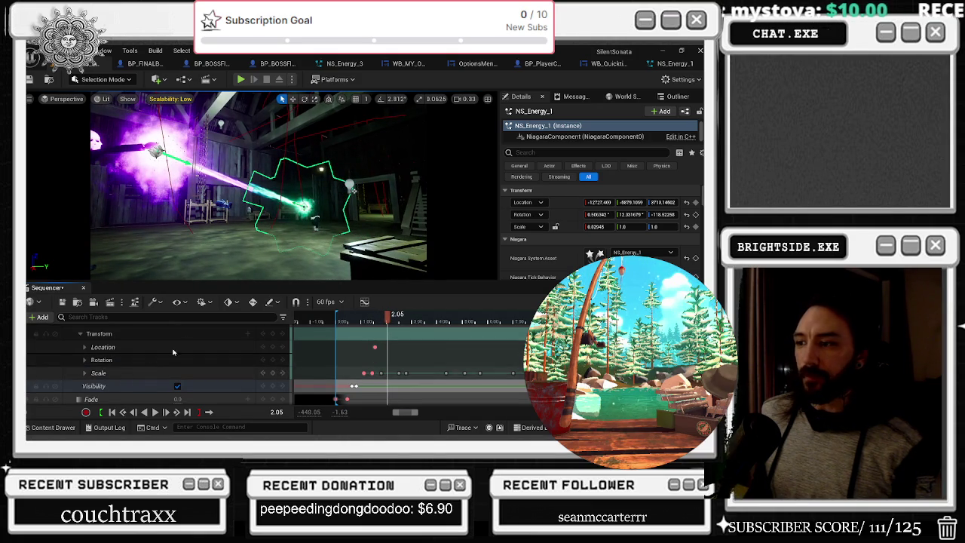
Step: Set the beam's Location X to -12710
{"action": "left_click", "coordinate": [85, 347]}
{"action": "double_click", "coordinate": [192, 360]}
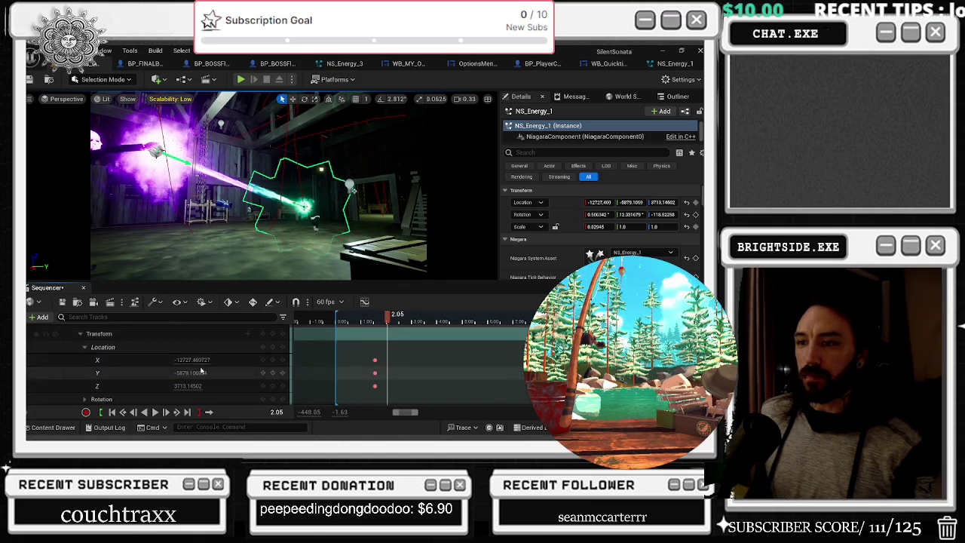
{"action": "type", "text": "-12710"}
{"action": "key", "text": "Return"}
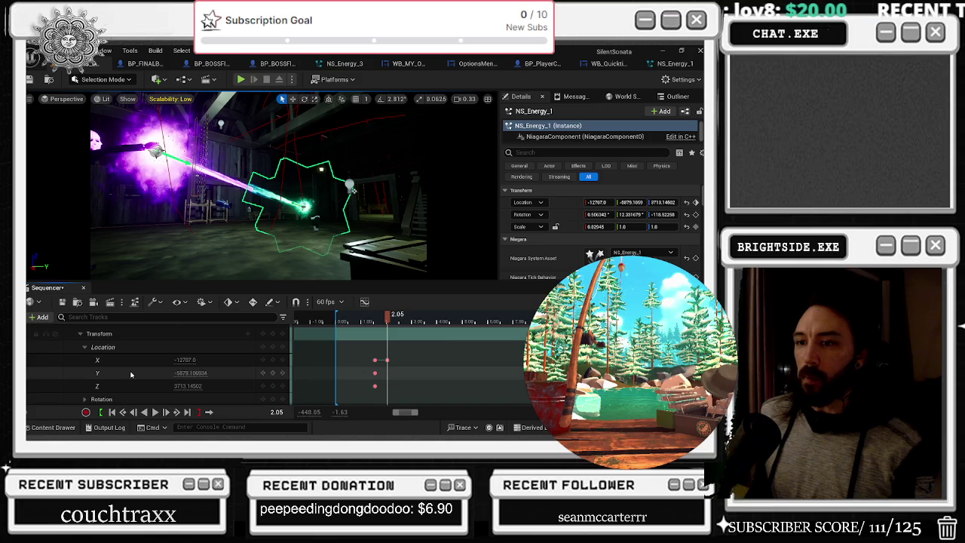
Step: Shrink the beam's Scale X to about 0.75 and scrub to 1.75 to review it
{"action": "scroll", "coordinate": [113, 371], "scroll_direction": "down", "scroll_amount": 3}
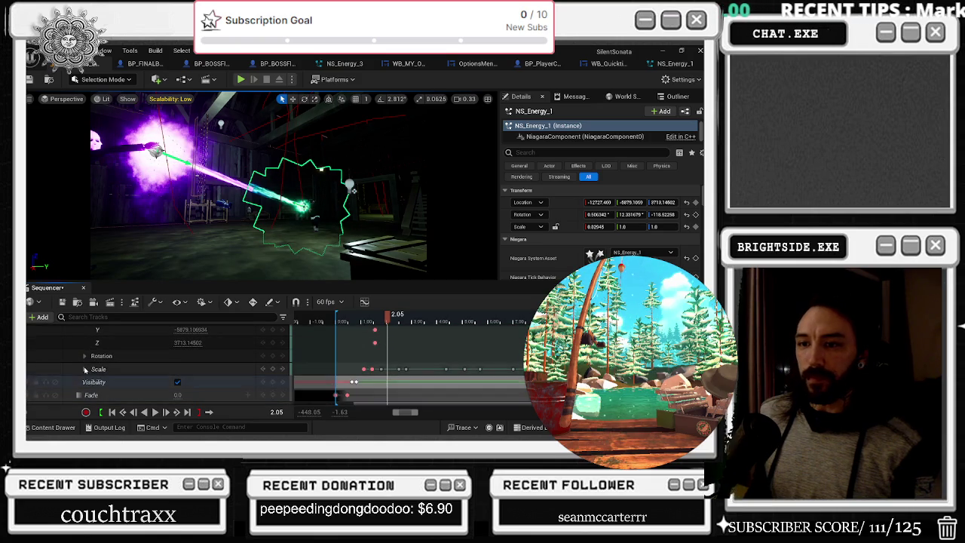
{"action": "left_click", "coordinate": [85, 369]}
{"action": "scroll", "coordinate": [136, 377], "scroll_direction": "down", "scroll_amount": 1}
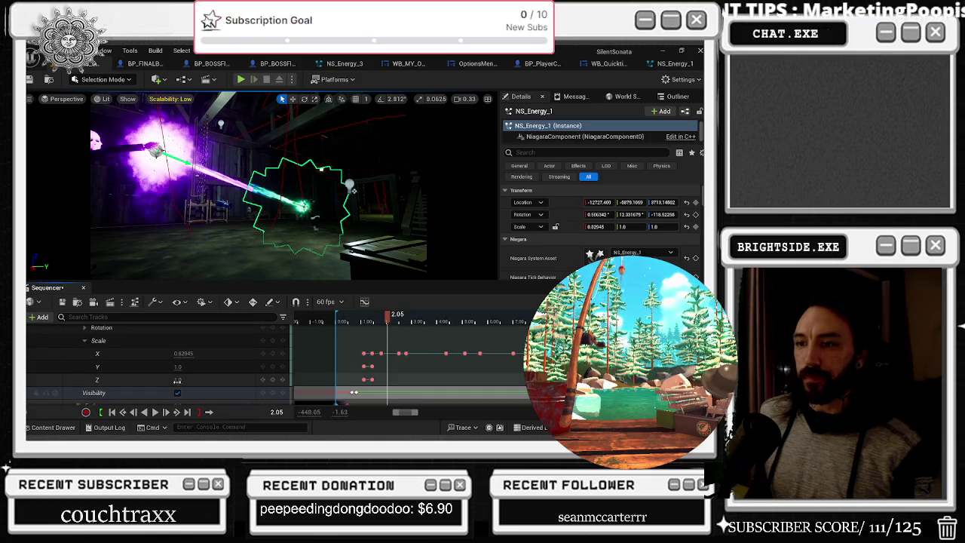
{"action": "left_click_drag", "start_coordinate": [183, 352], "coordinate": [171, 353]}
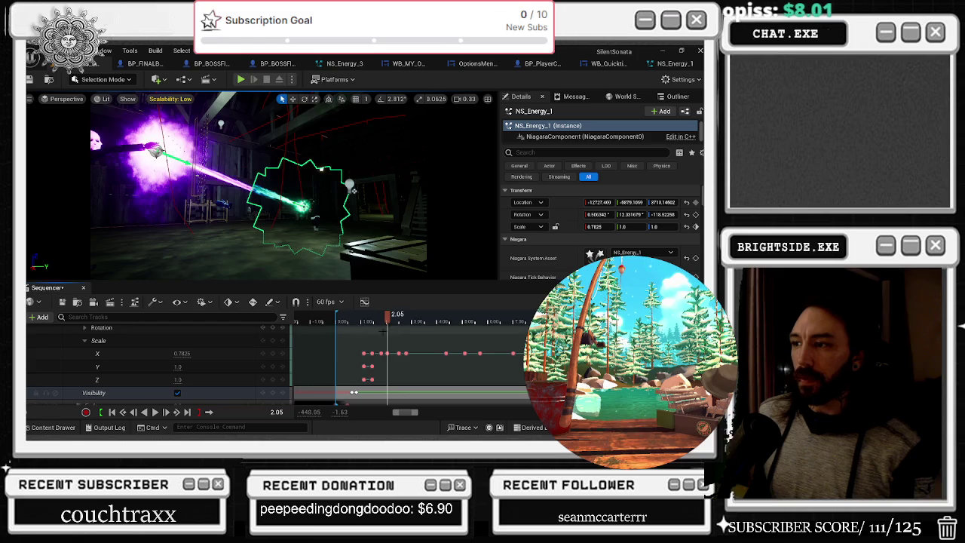
{"action": "left_click", "coordinate": [372, 323]}
{"action": "mouse_move", "coordinate": [371, 322]}
{"action": "left_mouse_down"}
{"action": "mouse_move", "coordinate": [363, 321]}
{"action": "mouse_move", "coordinate": [373, 321]}
{"action": "left_mouse_up"}
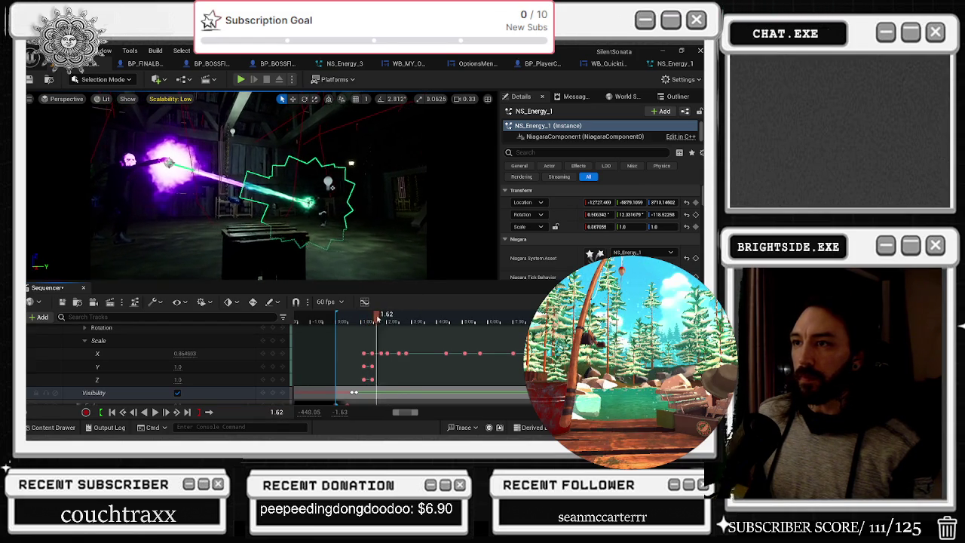
{"action": "left_click_drag", "start_coordinate": [374, 321], "coordinate": [386, 317]}
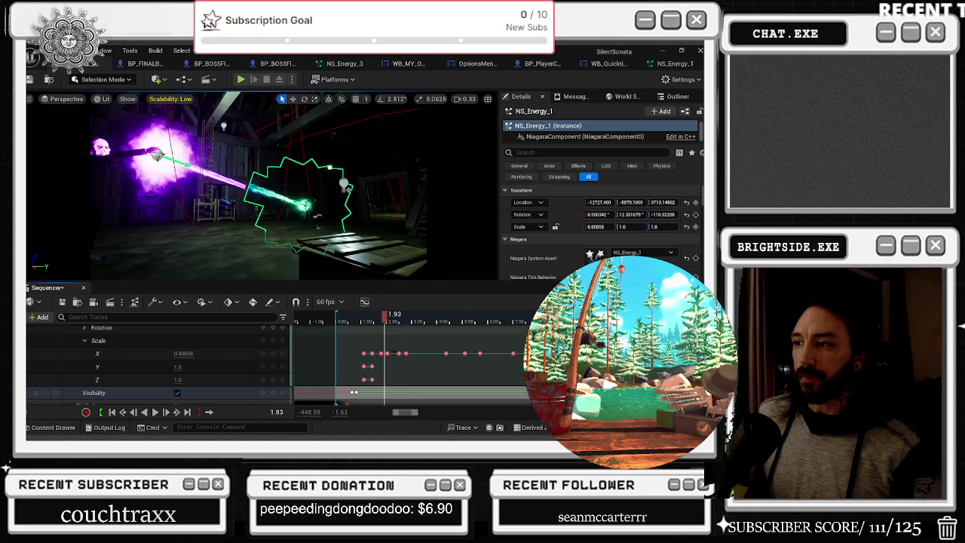
Step: Raise the earlier Scale X key to about 0.8375 and check it between 1.52 and 1.93
{"action": "scroll", "coordinate": [388, 339], "scroll_direction": "up", "scroll_amount": 3}
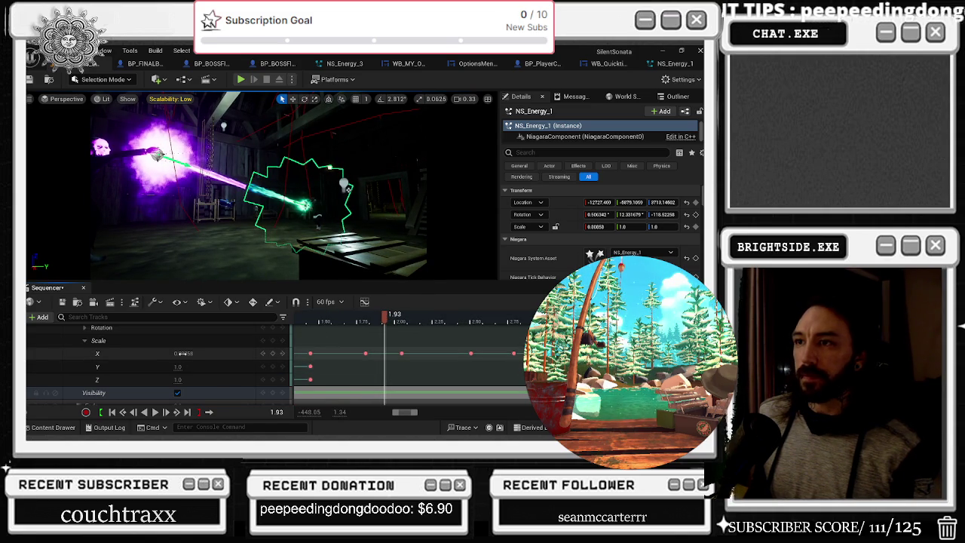
{"action": "left_click_drag", "start_coordinate": [181, 352], "coordinate": [186, 353]}
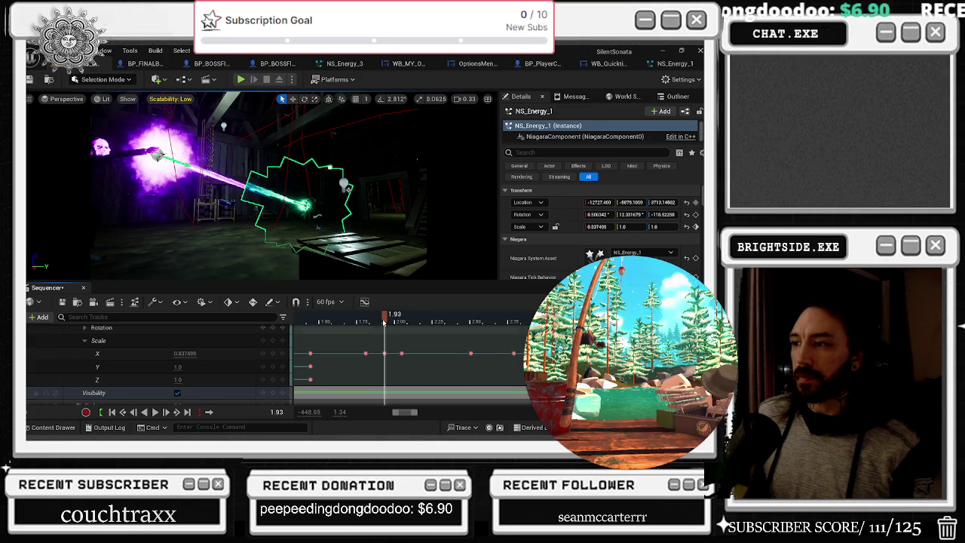
{"action": "left_click", "coordinate": [350, 316]}
{"action": "mouse_move", "coordinate": [350, 319]}
{"action": "left_mouse_down"}
{"action": "mouse_move", "coordinate": [333, 321]}
{"action": "mouse_move", "coordinate": [373, 323]}
{"action": "left_mouse_up"}
{"action": "mouse_move", "coordinate": [391, 322]}
{"action": "left_mouse_down"}
{"action": "mouse_move", "coordinate": [440, 323]}
{"action": "mouse_move", "coordinate": [405, 323]}
{"action": "mouse_move", "coordinate": [428, 326]}
{"action": "left_mouse_up"}
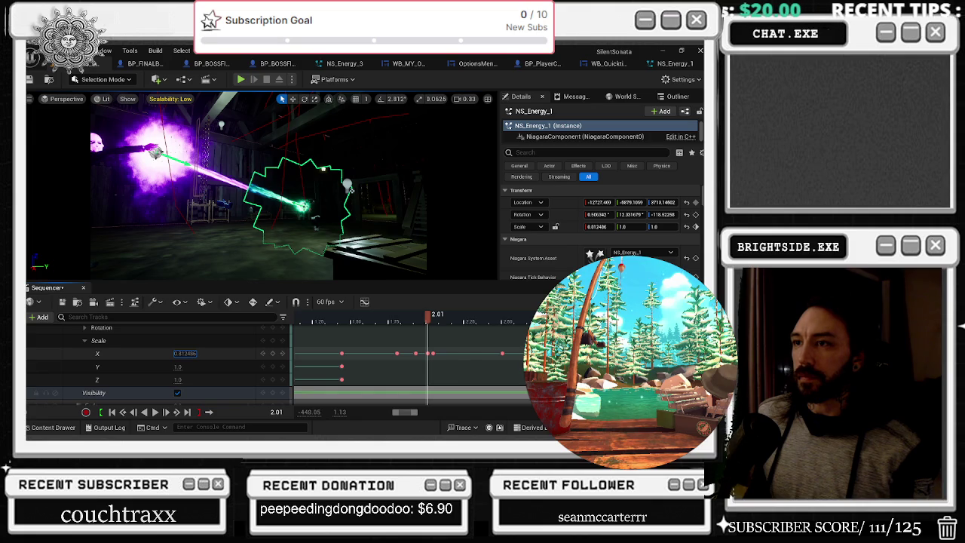
{"action": "left_click", "coordinate": [427, 323]}
Step: Scrub forward to about 2.1 and key Scale X at 0.7125
{"action": "left_click_drag", "start_coordinate": [427, 322], "coordinate": [453, 322]}
{"action": "left_click", "coordinate": [181, 352]}
{"action": "type", "text": "0.7125"}
{"action": "key", "text": "Return"}
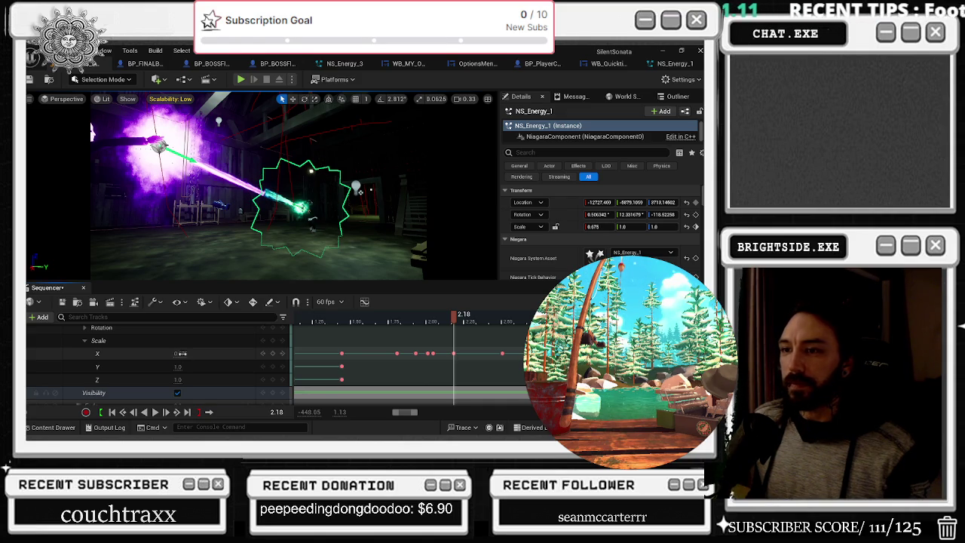
{"action": "scroll", "coordinate": [203, 354], "scroll_direction": "up", "scroll_amount": 3}
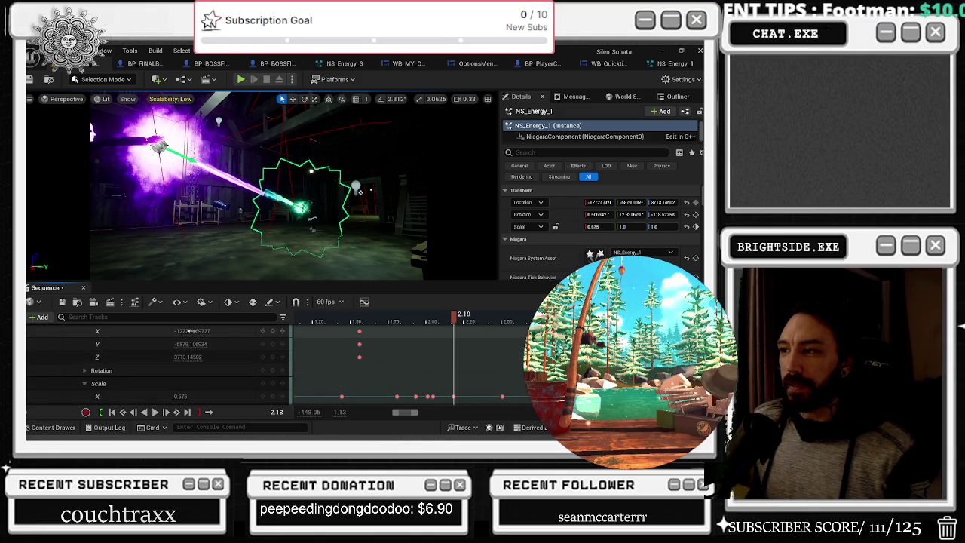
Step: Set the beam's Location Y to -5879.0
{"action": "key", "text": "Tab"}
{"action": "type", "text": "-5879.0"}
{"action": "key", "text": "Return"}
{"action": "left_click", "coordinate": [117, 373]}
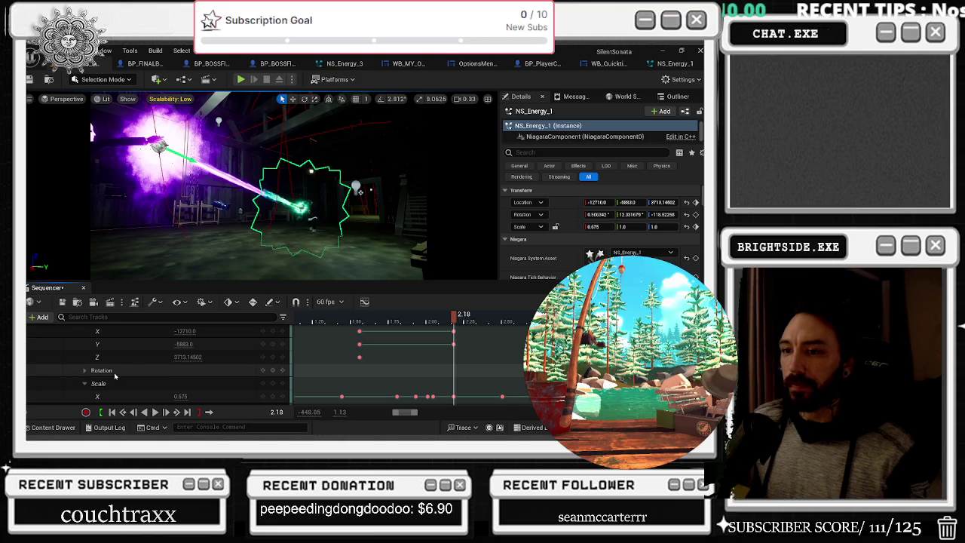
Step: Key the beam's Roll to -213 and Pitch, trying 11 and 10 before settling on 8
{"action": "left_click", "coordinate": [85, 370]}
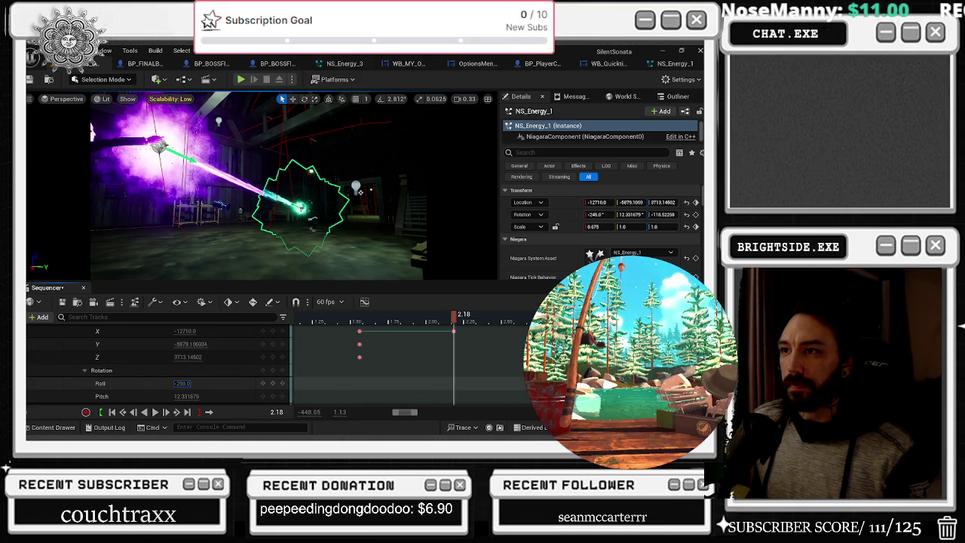
{"action": "type", "text": "-213"}
{"action": "key", "text": "Tab"}
{"action": "type", "text": "11"}
{"action": "key", "text": "Return"}
{"action": "key", "text": "ctrl+z"}
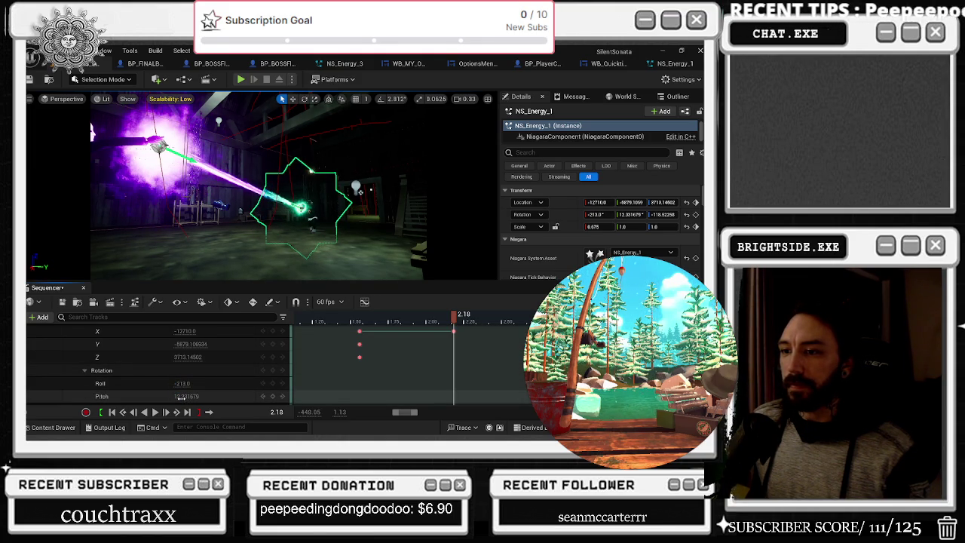
{"action": "type", "text": "10"}
{"action": "key", "text": "Return"}
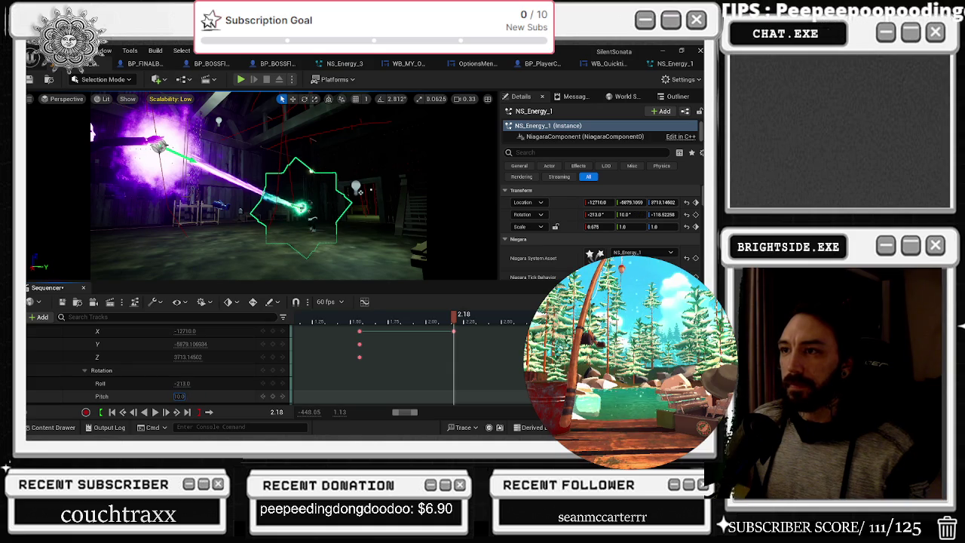
{"action": "type", "text": "8"}
{"action": "key", "text": "Return"}
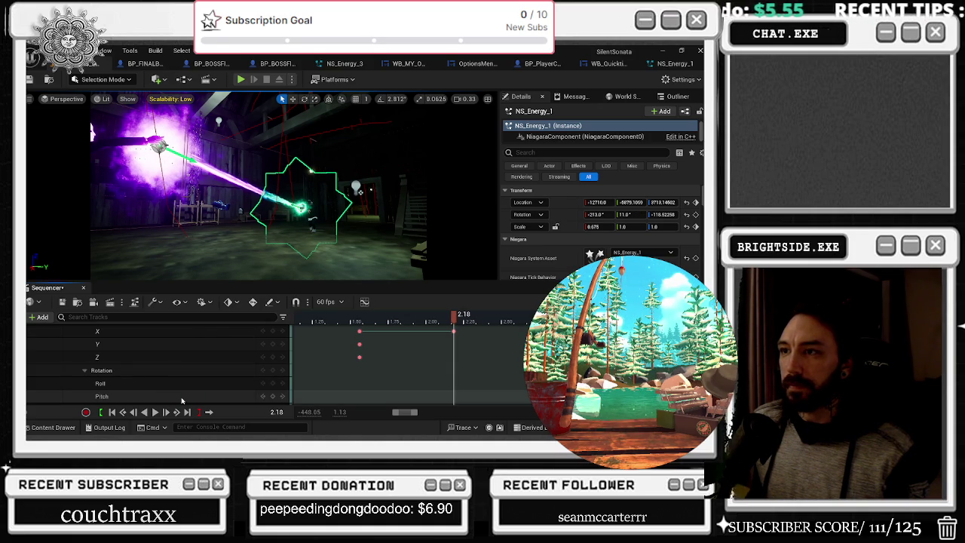
{"action": "left_click", "coordinate": [352, 315]}
Step: At 2.15, change Scale X to 0.6625, then lower it to about 0.5975
{"action": "left_click_drag", "start_coordinate": [362, 330], "coordinate": [480, 316]}
{"action": "scroll", "coordinate": [209, 349], "scroll_direction": "down", "scroll_amount": 5}
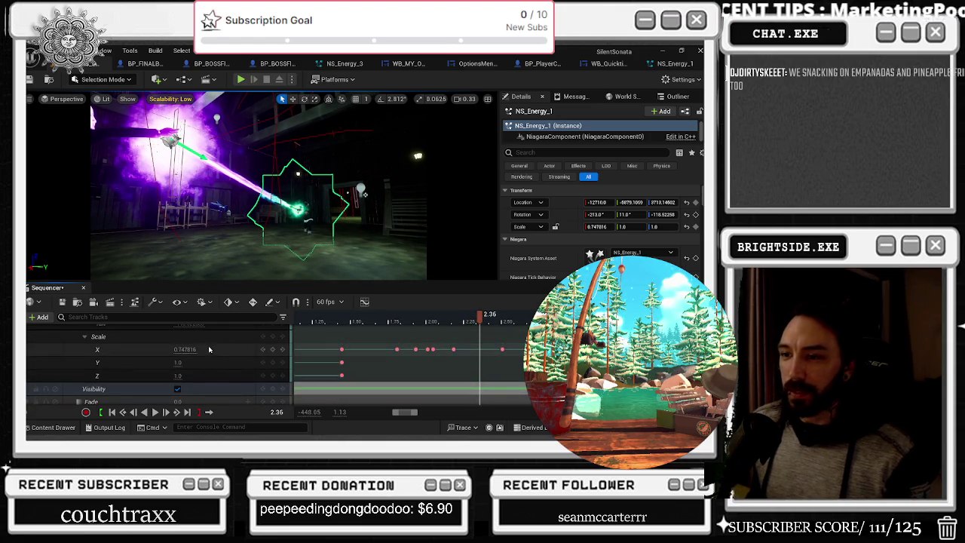
{"action": "left_click_drag", "start_coordinate": [183, 352], "coordinate": [190, 352]}
{"action": "type", "text": "0.6625"}
{"action": "key", "text": "Return"}
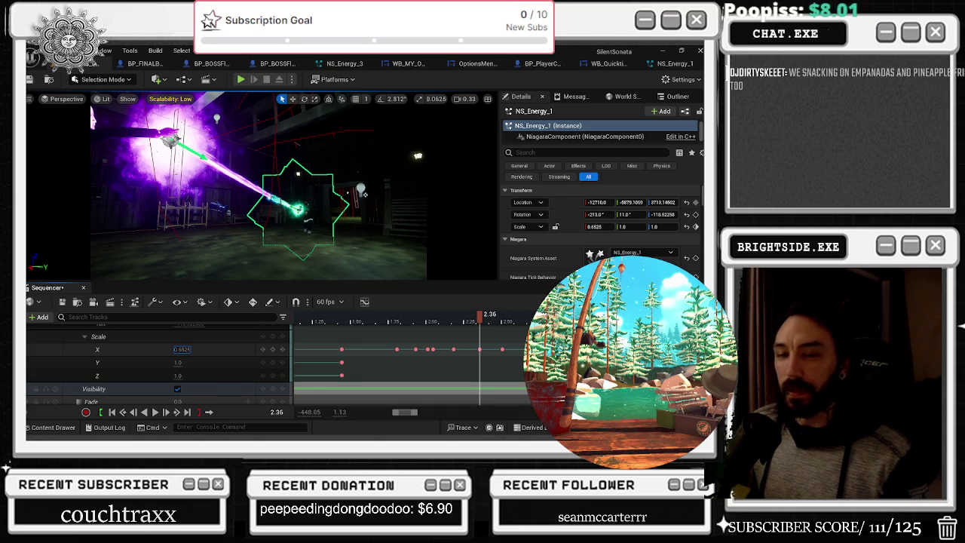
{"action": "left_click_drag", "start_coordinate": [181, 349], "coordinate": [183, 349]}
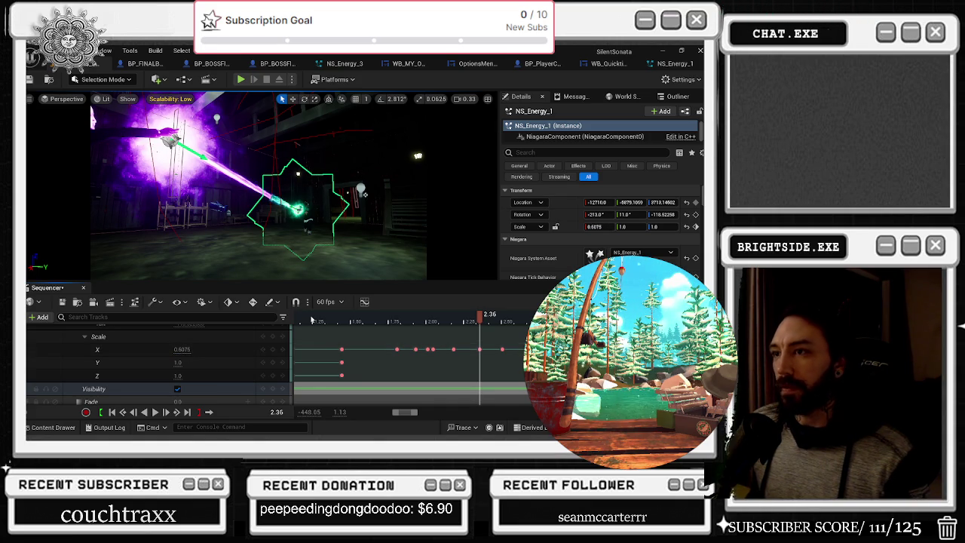
Step: Play back from 1.89 and scrub through 2.18–2.56 to review the Scale X key at 2.51
{"action": "mouse_move", "coordinate": [473, 320]}
{"action": "left_mouse_down"}
{"action": "mouse_move", "coordinate": [398, 327]}
{"action": "mouse_move", "coordinate": [422, 326]}
{"action": "left_mouse_up"}
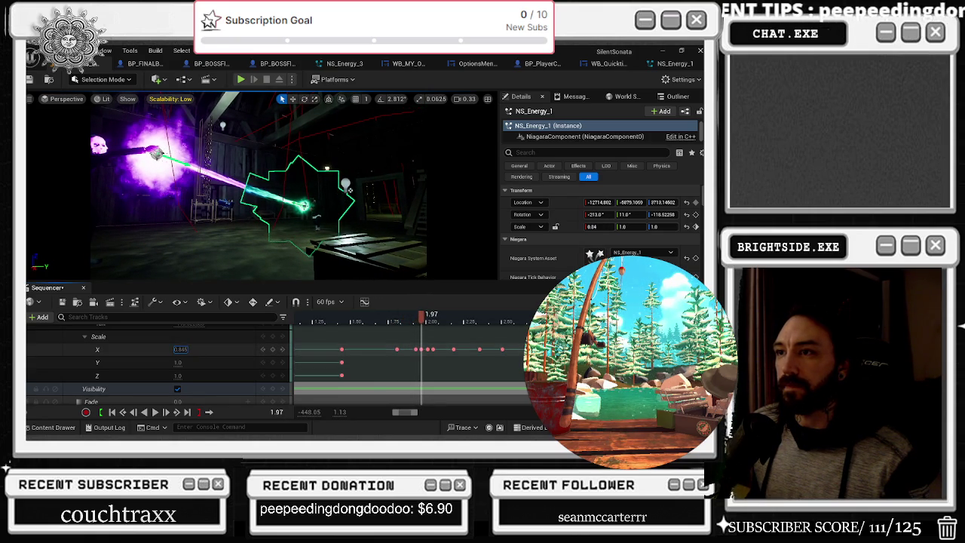
{"action": "key", "text": "space"}
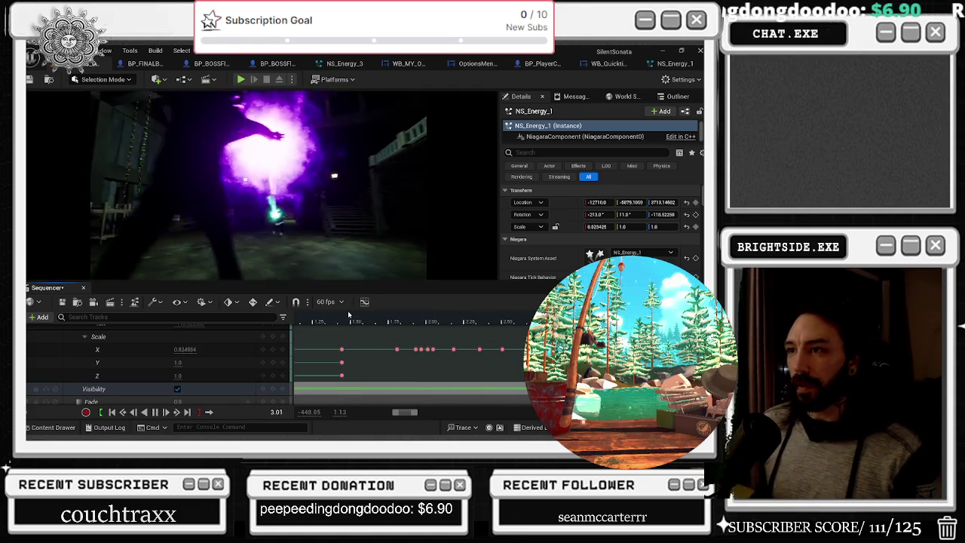
{"action": "left_click", "coordinate": [455, 317]}
{"action": "mouse_move", "coordinate": [457, 317]}
{"action": "left_mouse_down"}
{"action": "mouse_move", "coordinate": [512, 322]}
{"action": "mouse_move", "coordinate": [474, 326]}
{"action": "mouse_move", "coordinate": [502, 323]}
{"action": "left_mouse_up"}
{"action": "left_click", "coordinate": [502, 349]}
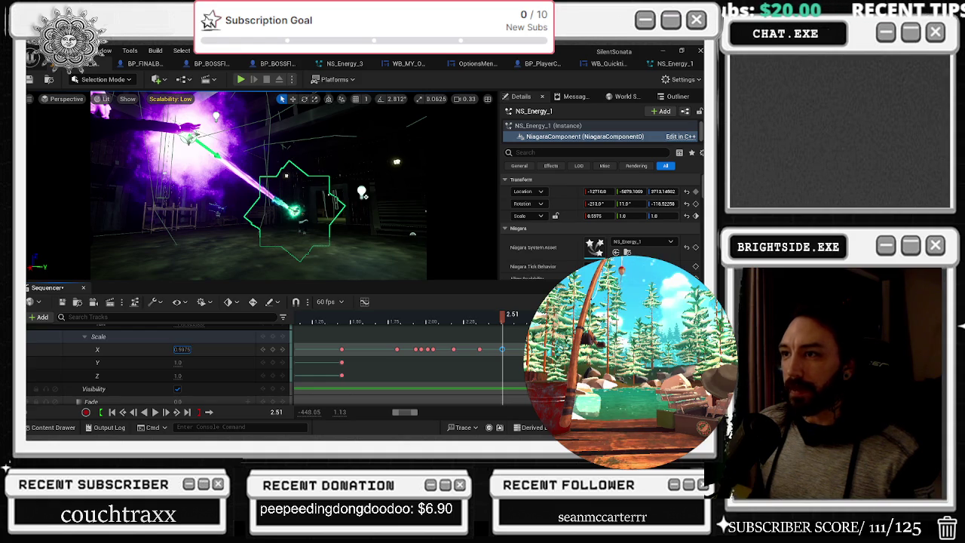
{"action": "mouse_move", "coordinate": [486, 324]}
{"action": "left_mouse_down"}
{"action": "mouse_move", "coordinate": [469, 324]}
{"action": "mouse_move", "coordinate": [551, 322]}
{"action": "left_mouse_up"}
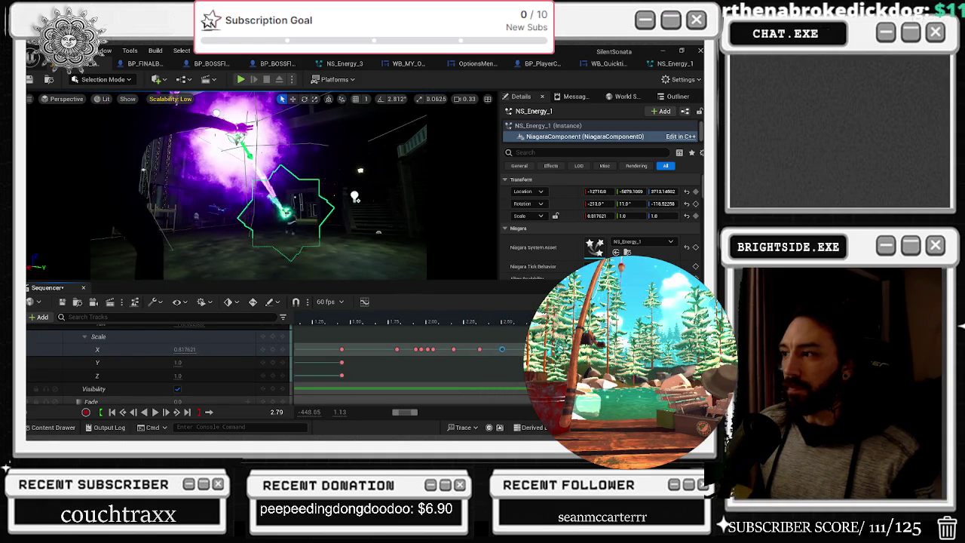
{"action": "scroll", "coordinate": [278, 365], "scroll_direction": "up", "scroll_amount": 5}
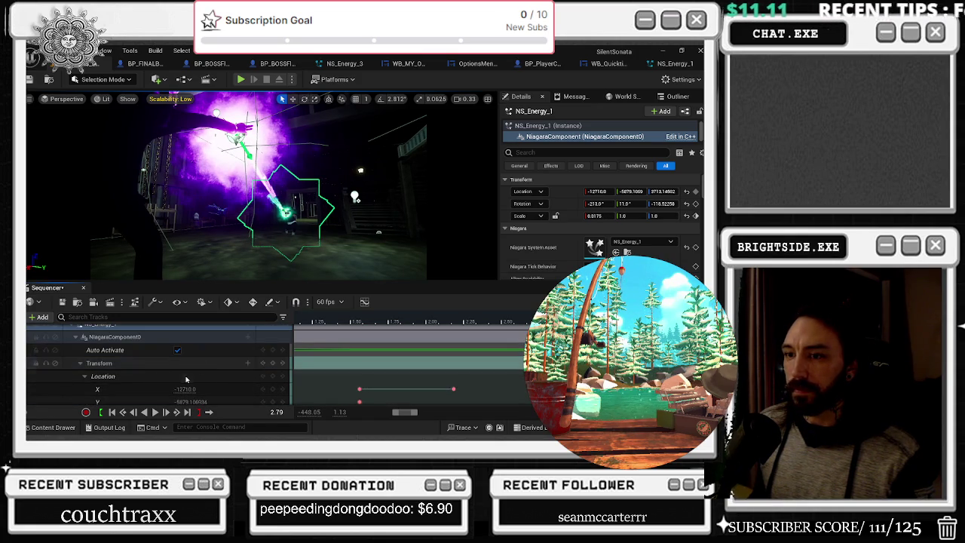
Step: Step between the keys around 2.51 and replay the cinematic from about 2 seconds
{"action": "scroll", "coordinate": [183, 366], "scroll_direction": "down", "scroll_amount": 5}
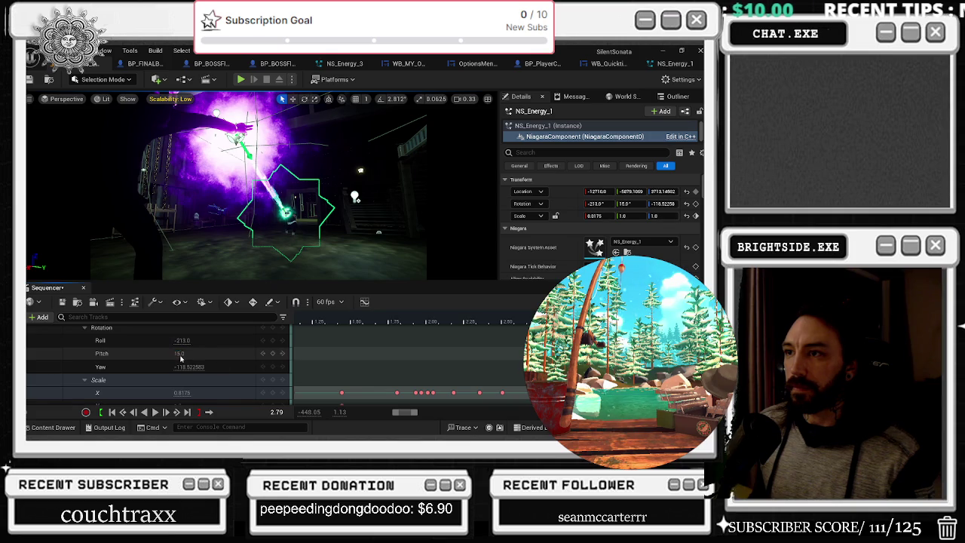
{"action": "left_click", "coordinate": [518, 319]}
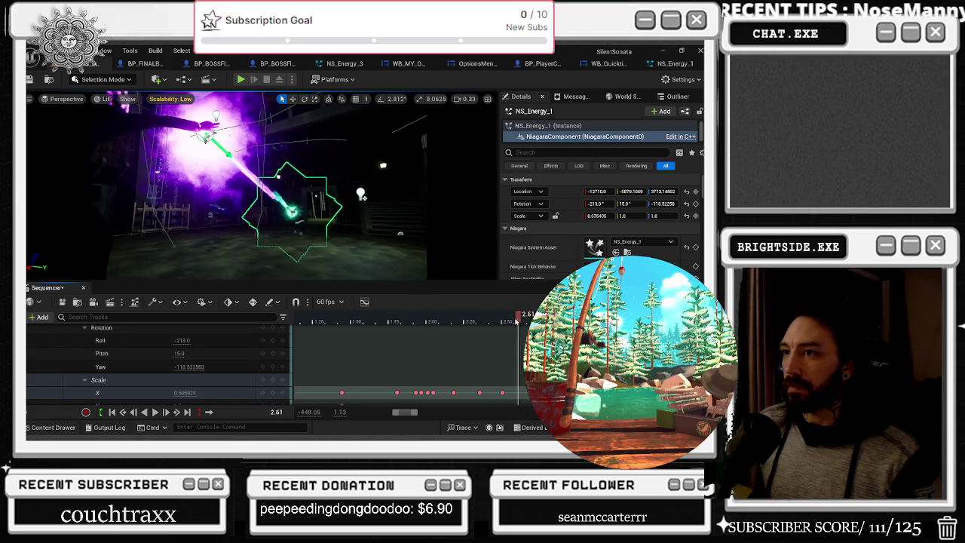
{"action": "key", "text": "comma"}
{"action": "key", "text": "period"}
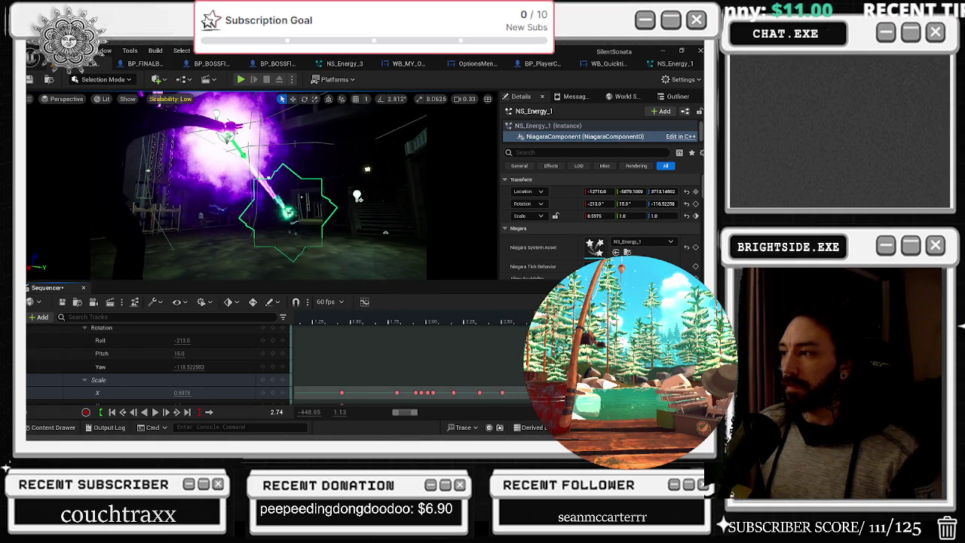
{"action": "left_click", "coordinate": [473, 323]}
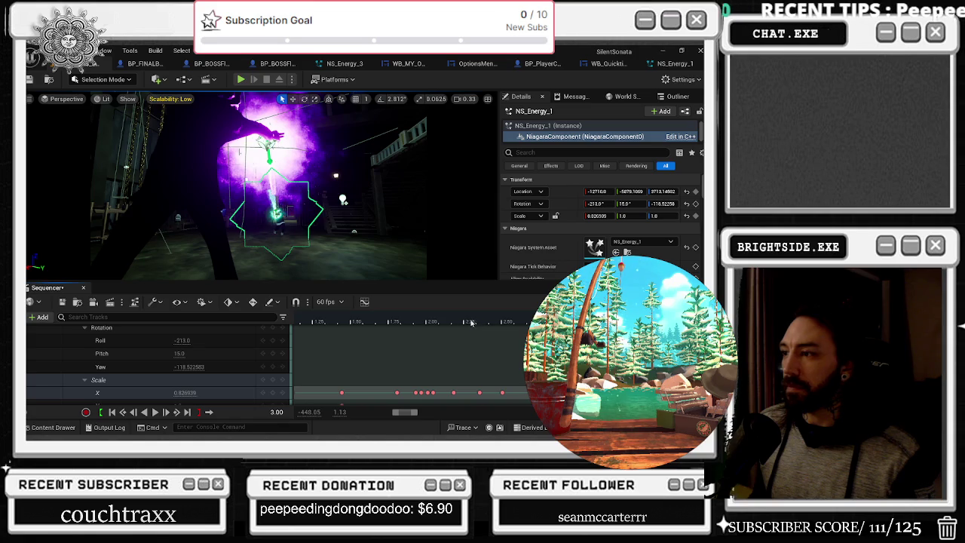
{"action": "key", "text": "space"}
{"action": "key", "text": "space"}
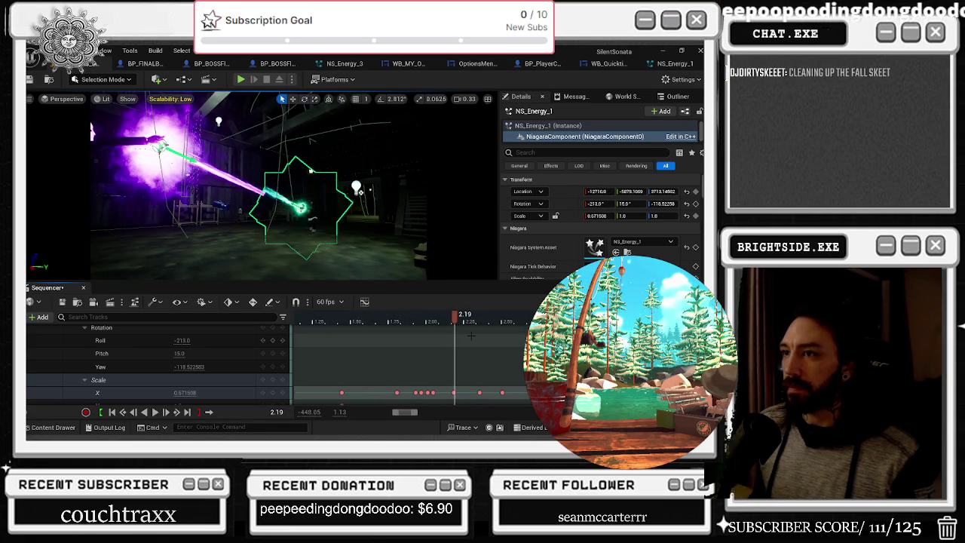
Step: Scrub to 3.10 and nudge the beam's Location X to -12729
{"action": "left_click", "coordinate": [462, 313]}
{"action": "left_click_drag", "start_coordinate": [410, 326], "coordinate": [532, 323]}
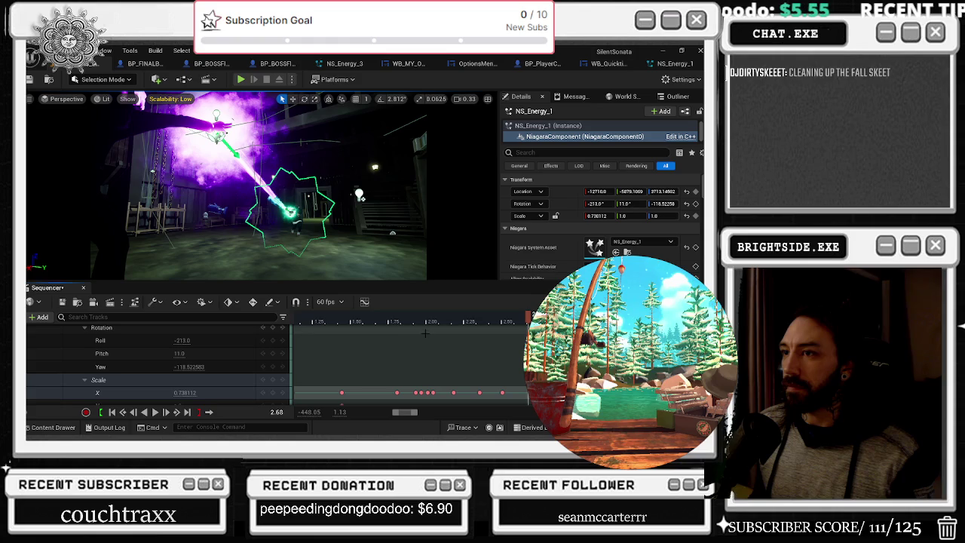
{"action": "left_click_drag", "start_coordinate": [422, 332], "coordinate": [496, 332]}
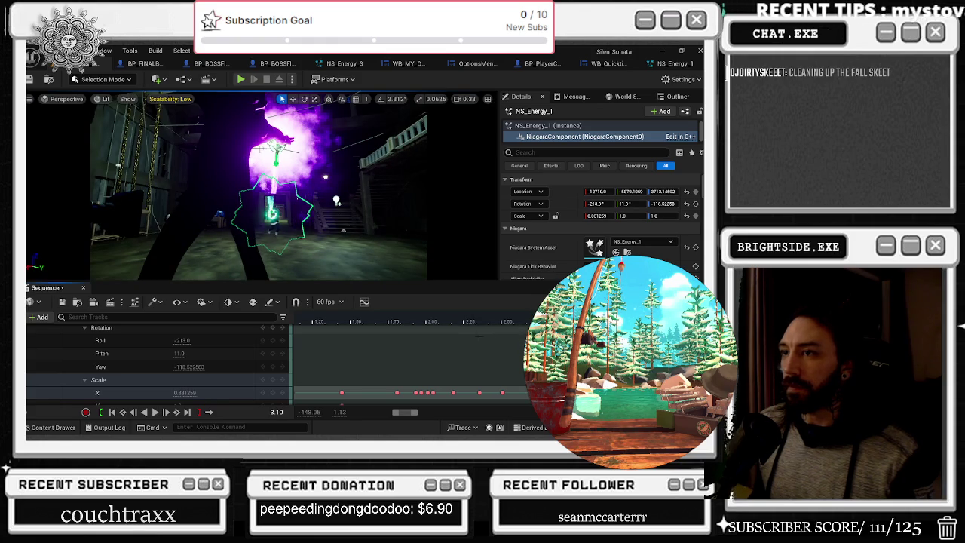
{"action": "left_click", "coordinate": [180, 352]}
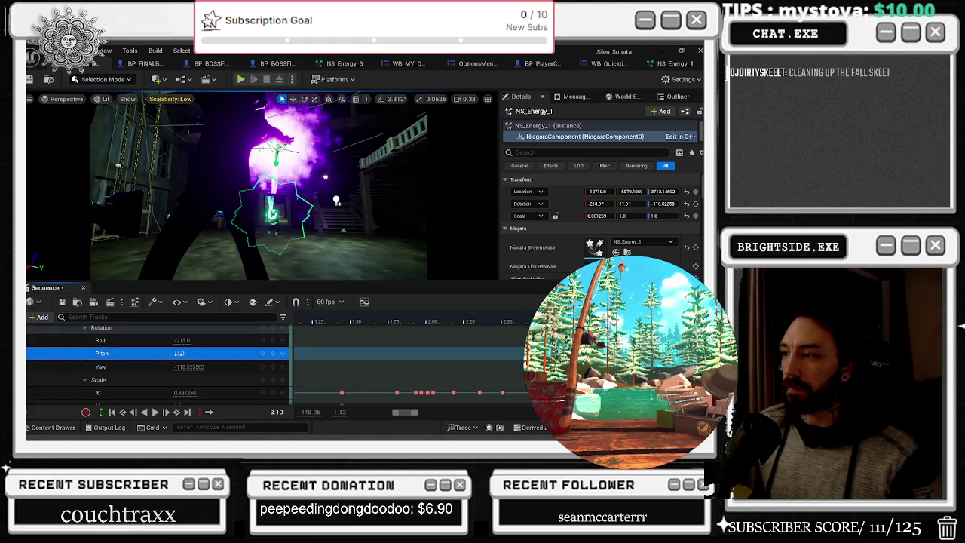
{"action": "scroll", "coordinate": [246, 367], "scroll_direction": "down", "scroll_amount": 2}
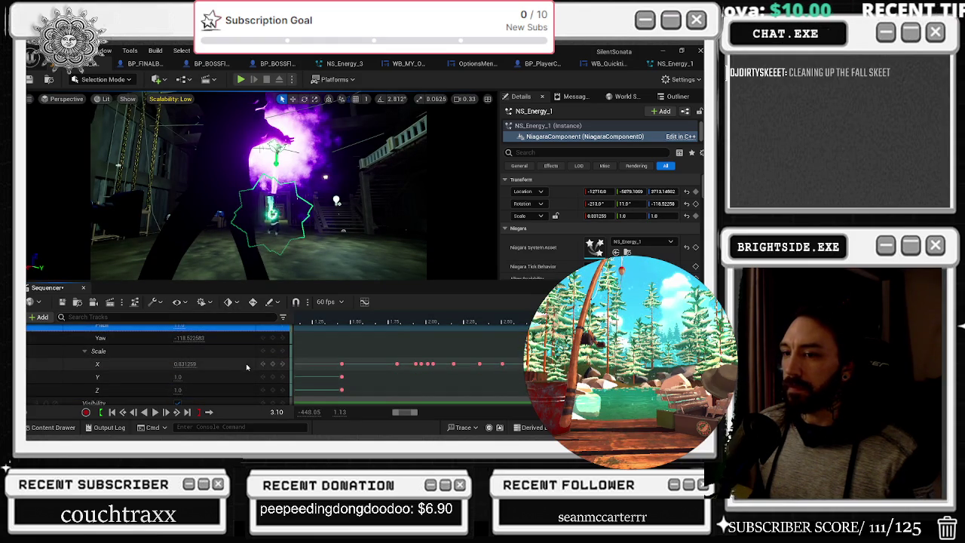
{"action": "scroll", "coordinate": [231, 369], "scroll_direction": "up", "scroll_amount": 3}
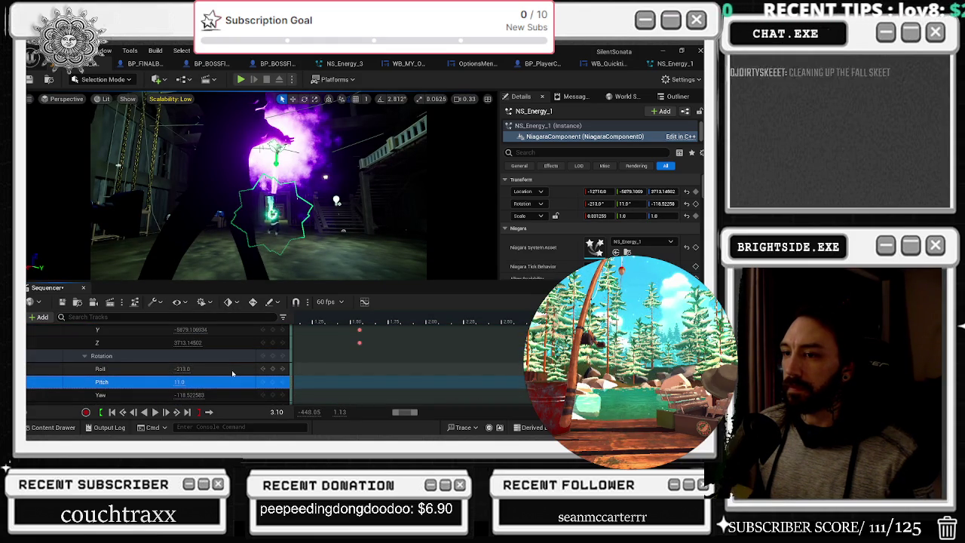
{"action": "scroll", "coordinate": [231, 369], "scroll_direction": "up", "scroll_amount": 4}
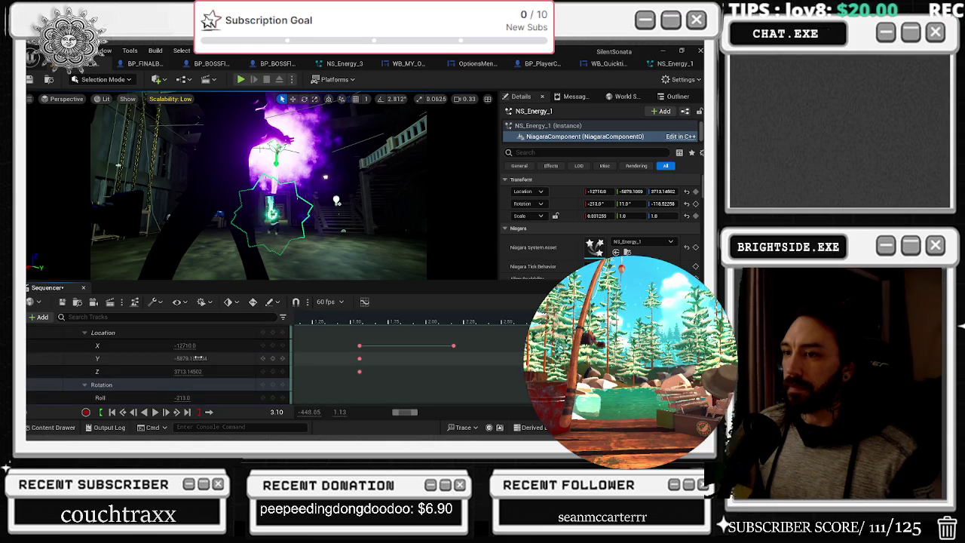
{"action": "left_click_drag", "start_coordinate": [185, 345], "coordinate": [188, 346]}
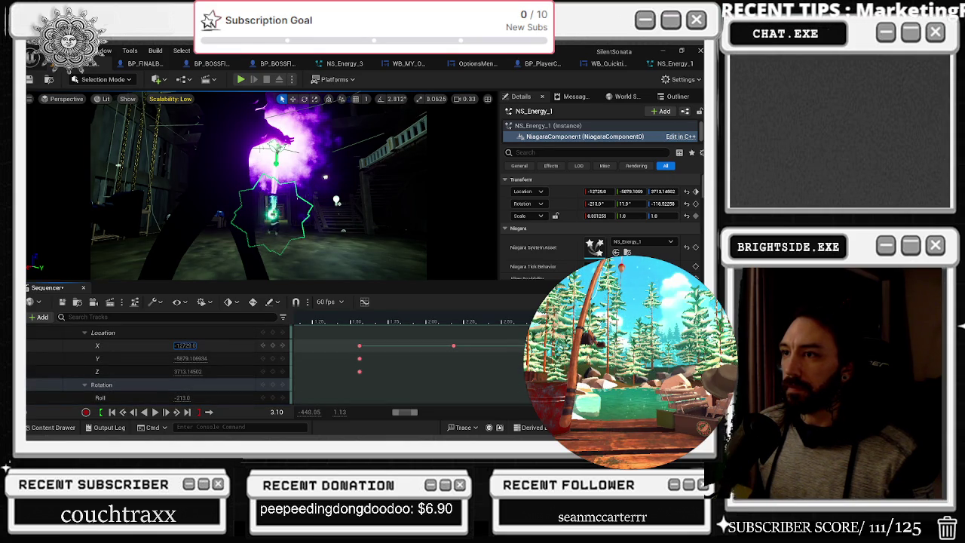
Step: Set the keyed Pitch to 13 and play the cinematic to review
{"action": "scroll", "coordinate": [193, 369], "scroll_direction": "down", "scroll_amount": 3}
{"action": "left_click", "coordinate": [193, 372]}
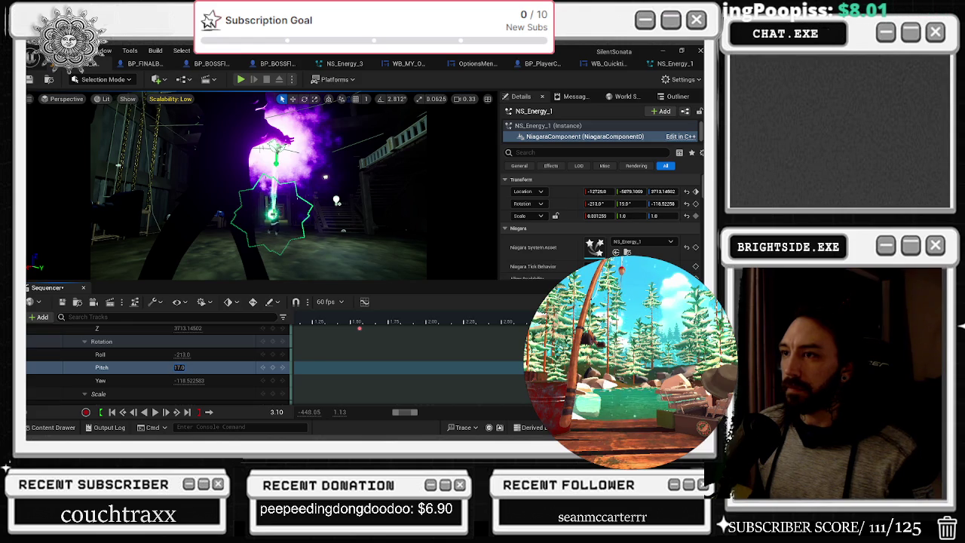
{"action": "key", "text": "Return"}
{"action": "key", "text": "space"}
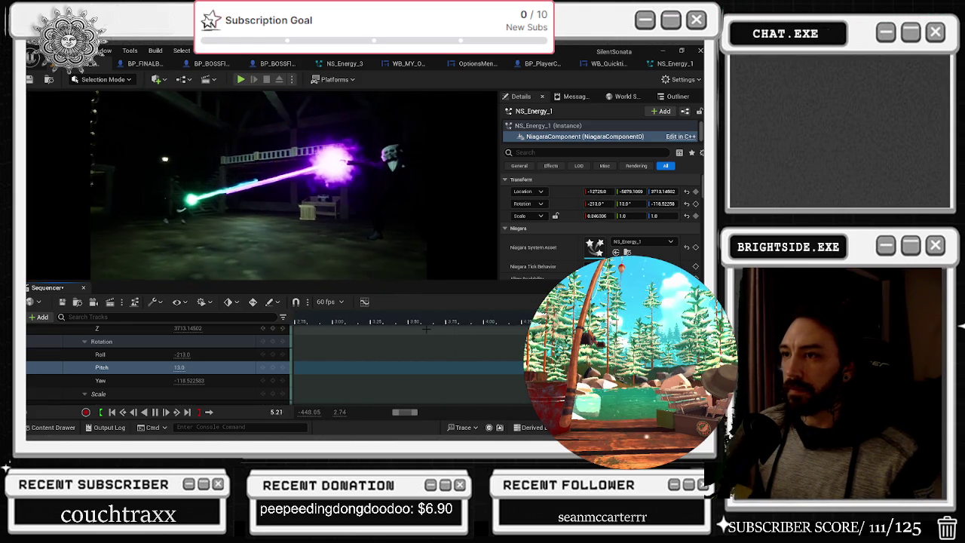
{"action": "key", "text": "space"}
{"action": "left_click", "coordinate": [389, 324]}
{"action": "key", "text": "space"}
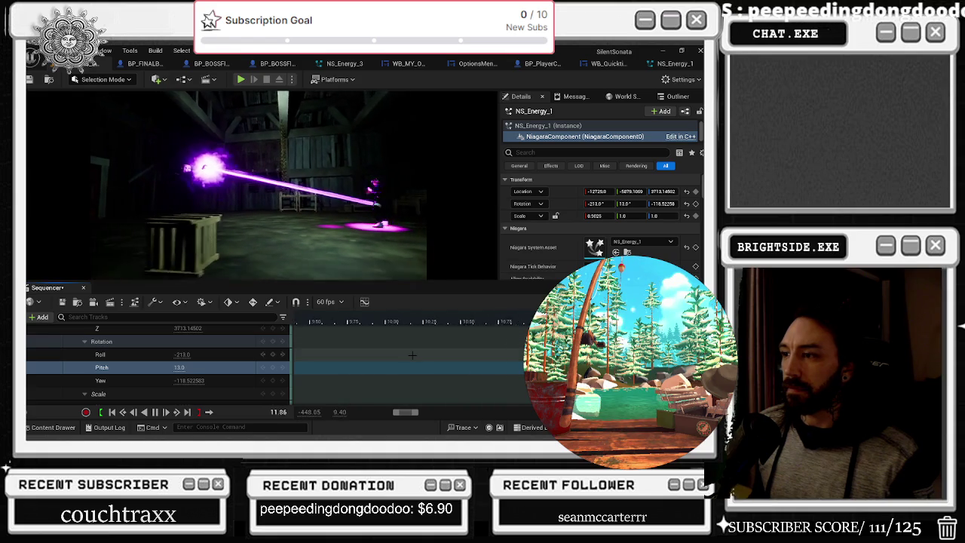
{"action": "key", "text": "space"}
{"action": "scroll", "coordinate": [415, 358], "scroll_direction": "down", "scroll_amount": 1}
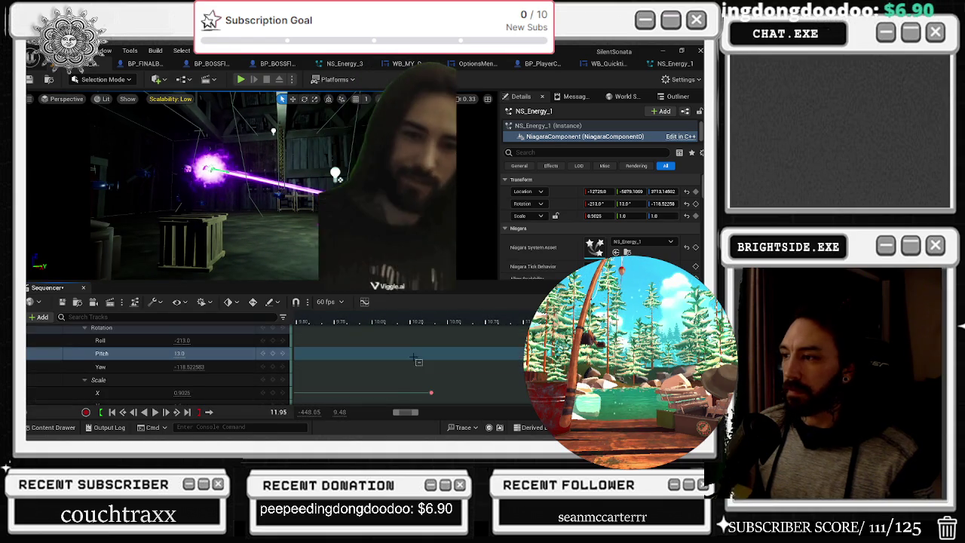
{"action": "mouse_move", "coordinate": [389, 324]}
{"action": "left_mouse_down"}
{"action": "mouse_move", "coordinate": [319, 320]}
{"action": "mouse_move", "coordinate": [444, 320]}
{"action": "left_mouse_up"}
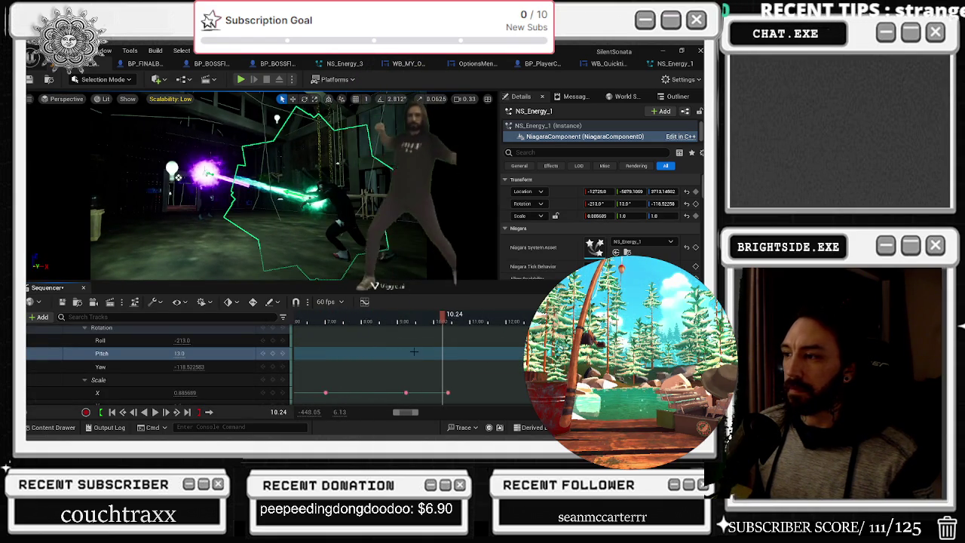
{"action": "left_click", "coordinate": [353, 322]}
{"action": "key", "text": "space"}
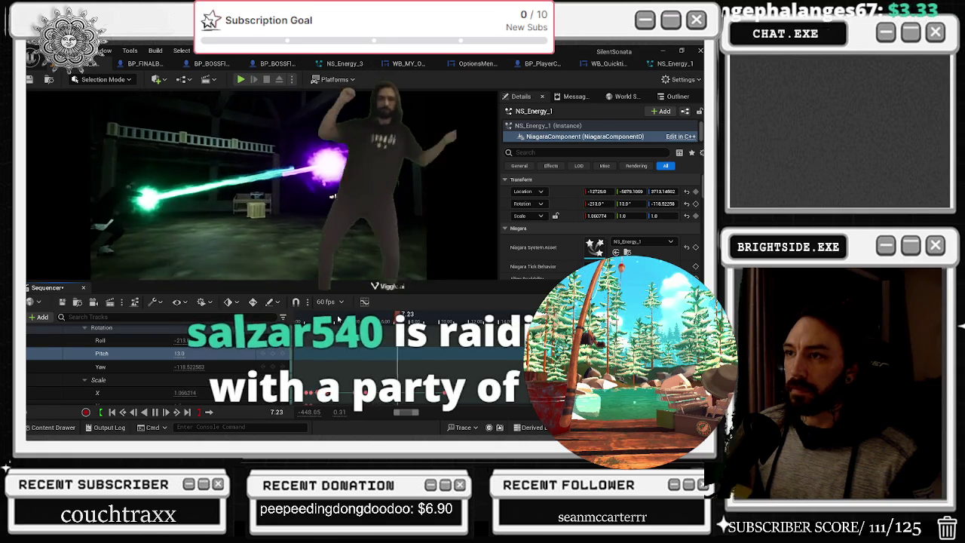
{"action": "key", "text": "space"}
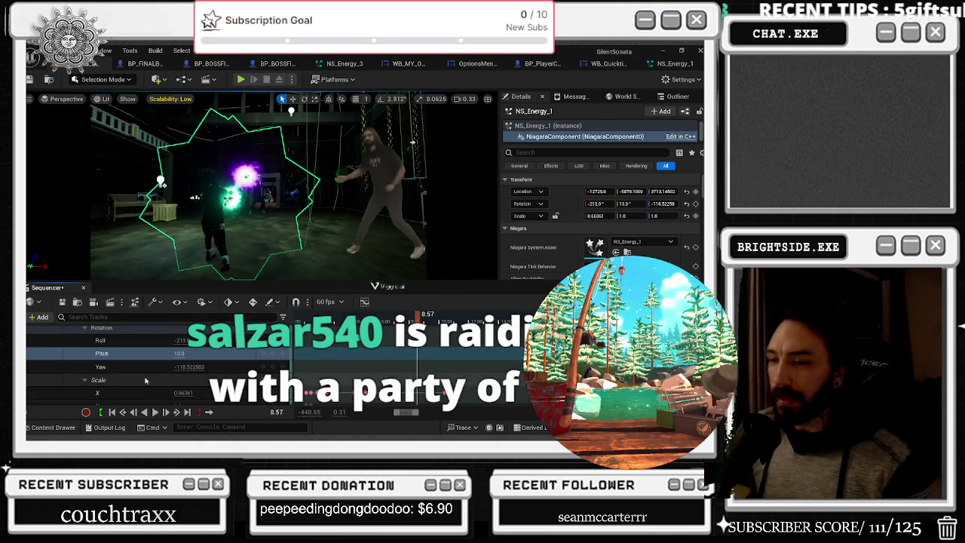
{"action": "scroll", "coordinate": [135, 379], "scroll_direction": "up", "scroll_amount": 1}
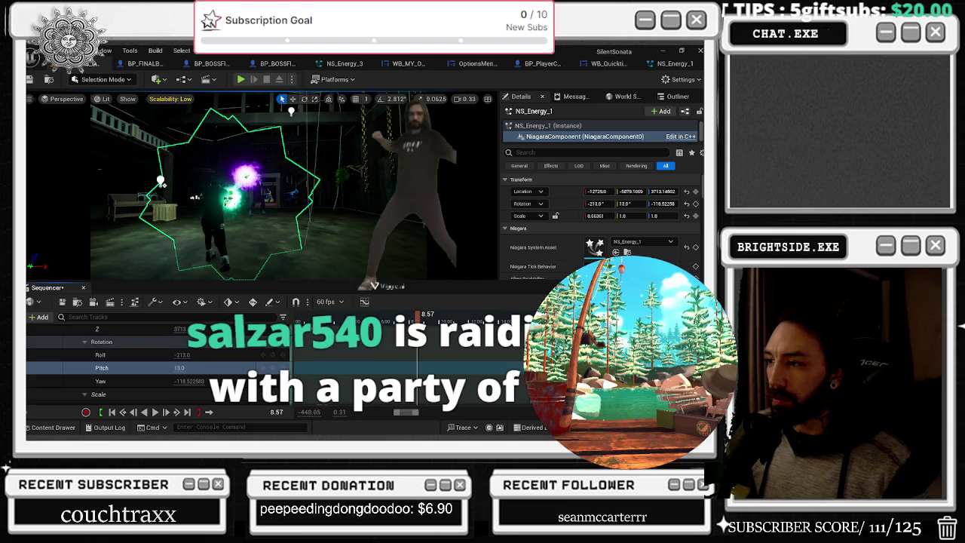
{"action": "key", "text": "space"}
{"action": "scroll", "coordinate": [389, 348], "scroll_direction": "down", "scroll_amount": 2}
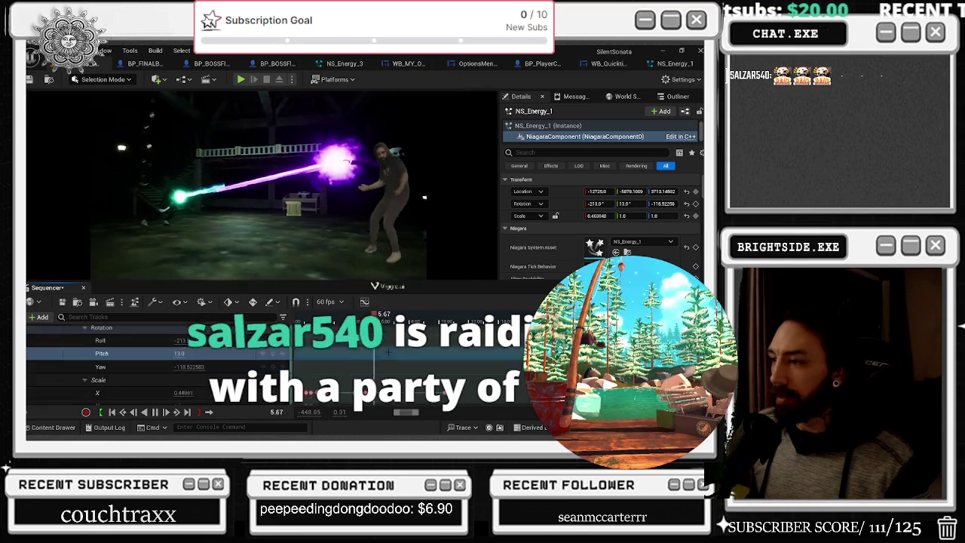
{"action": "key", "text": "space"}
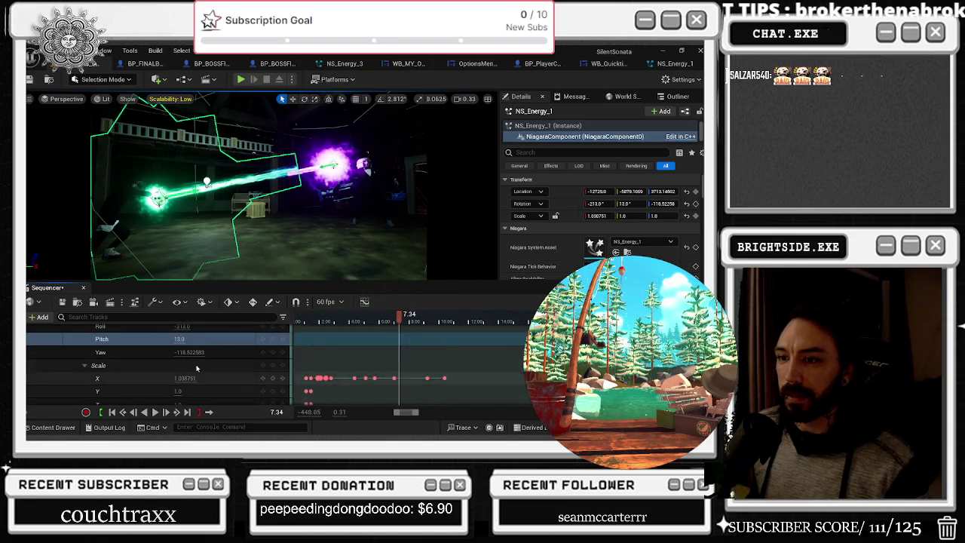
{"action": "scroll", "coordinate": [198, 365], "scroll_direction": "up", "scroll_amount": 1}
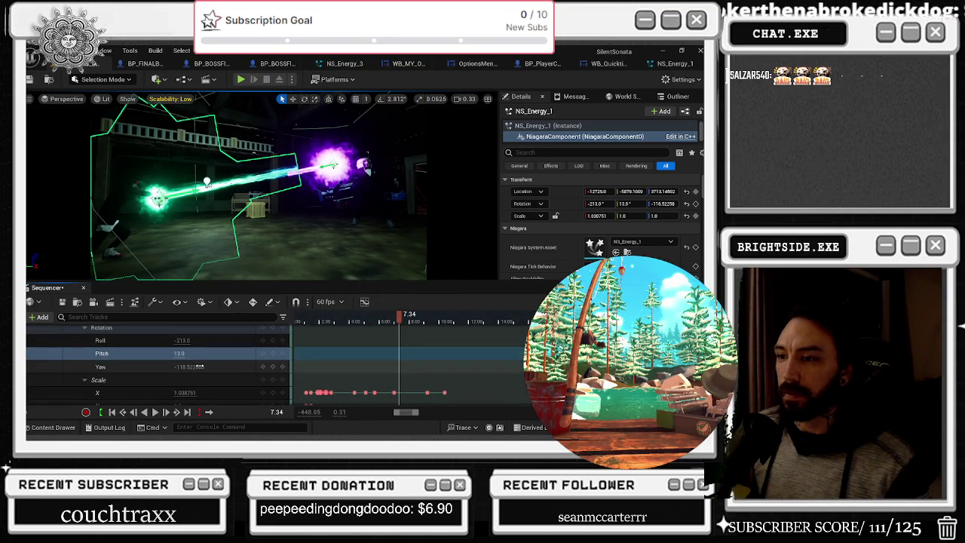
Step: Try a yaw of -126 and a roll of about -107 on the beam, then preview the shot
{"action": "type", "text": "-126"}
{"action": "key", "text": "Return"}
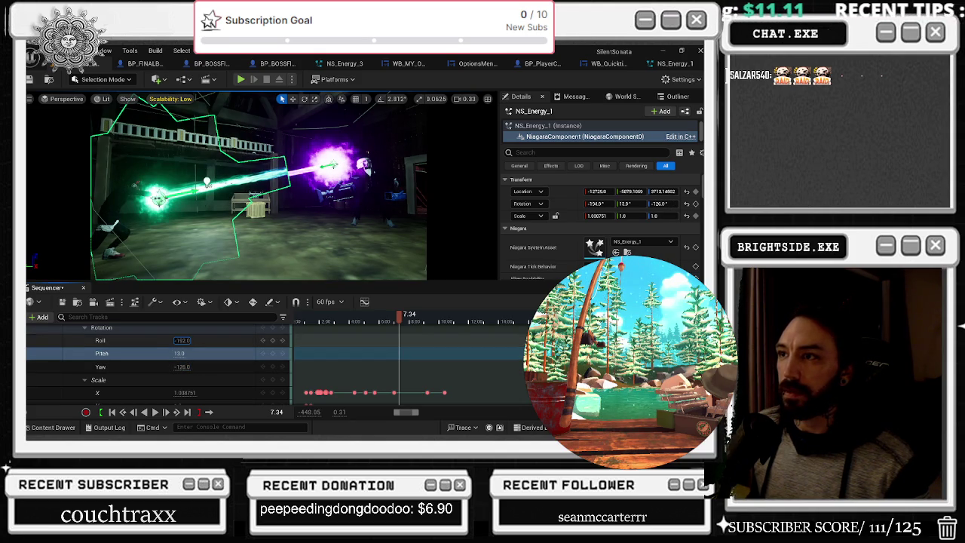
{"action": "left_click_drag", "start_coordinate": [183, 340], "coordinate": [226, 340]}
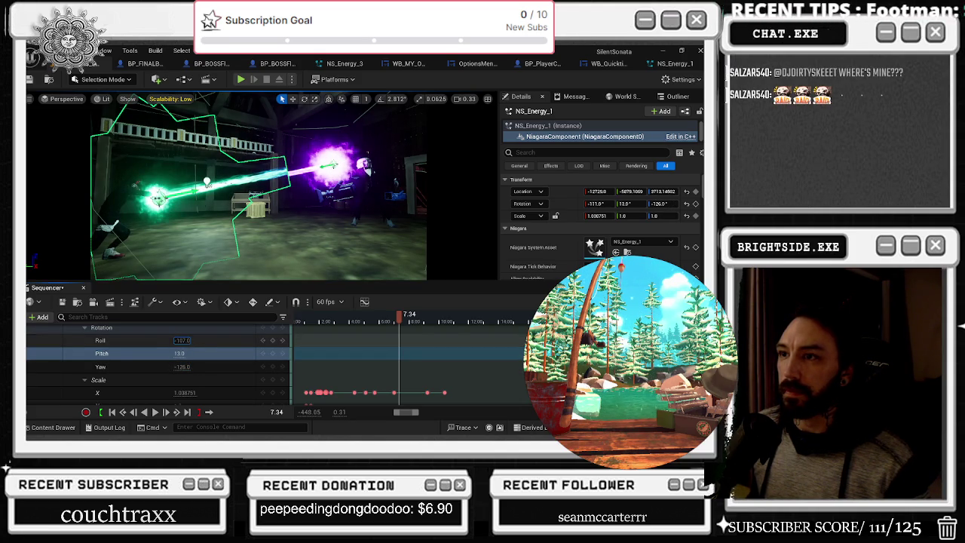
{"action": "left_click", "coordinate": [310, 322]}
{"action": "key", "text": "space"}
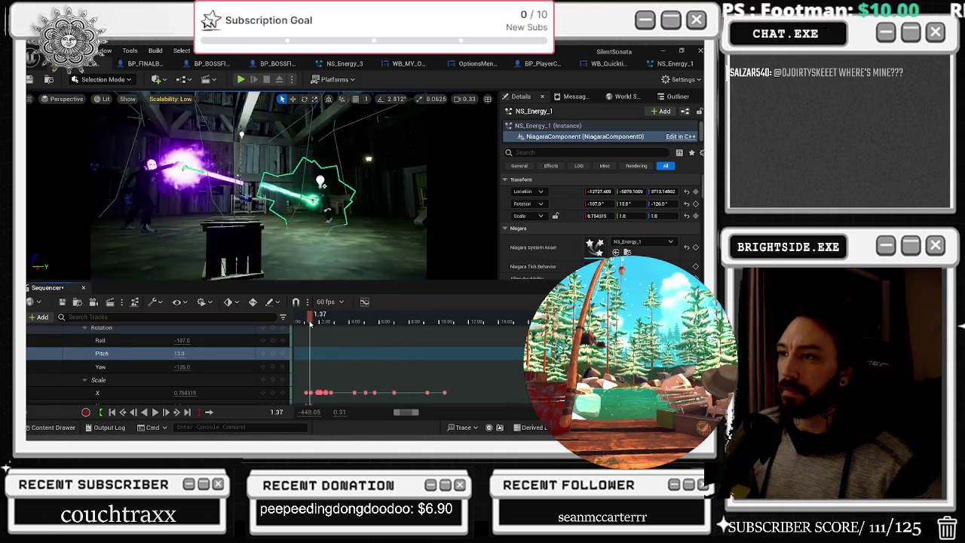
{"action": "key", "text": "space"}
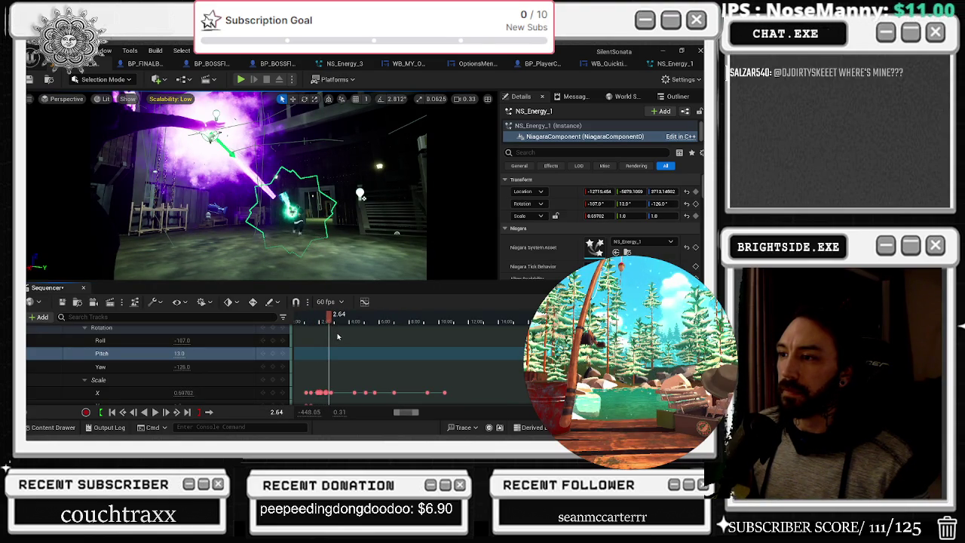
Step: Undo the yaw and roll trial, leaving Pitch keyed at 11, and replay the cinematic from the start
{"action": "key", "text": "ctrl+z"}
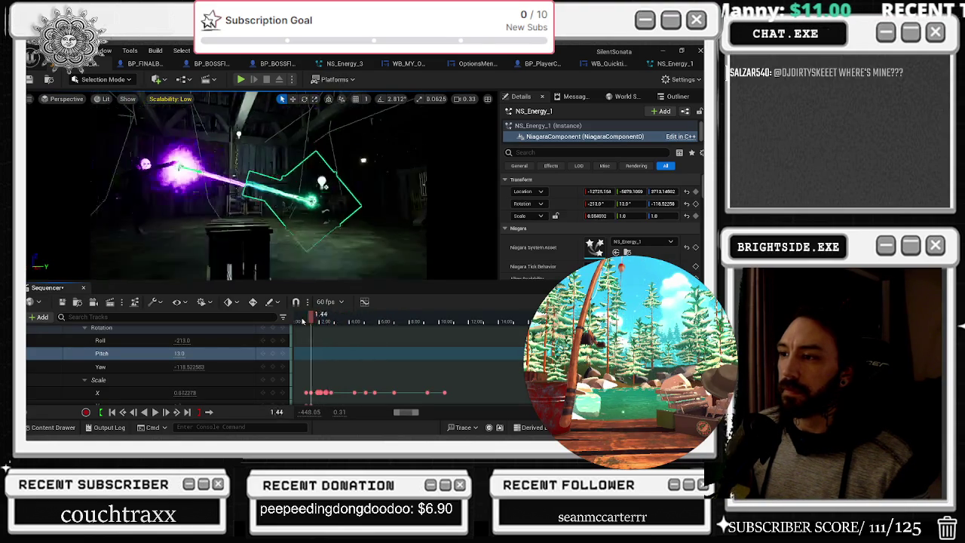
{"action": "left_click", "coordinate": [304, 320]}
{"action": "key", "text": "space"}
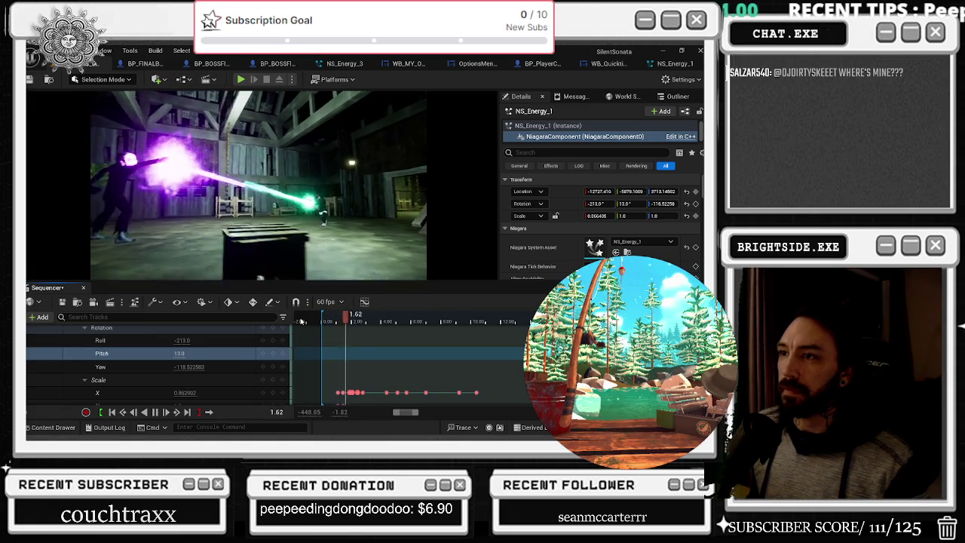
{"action": "key", "text": "space"}
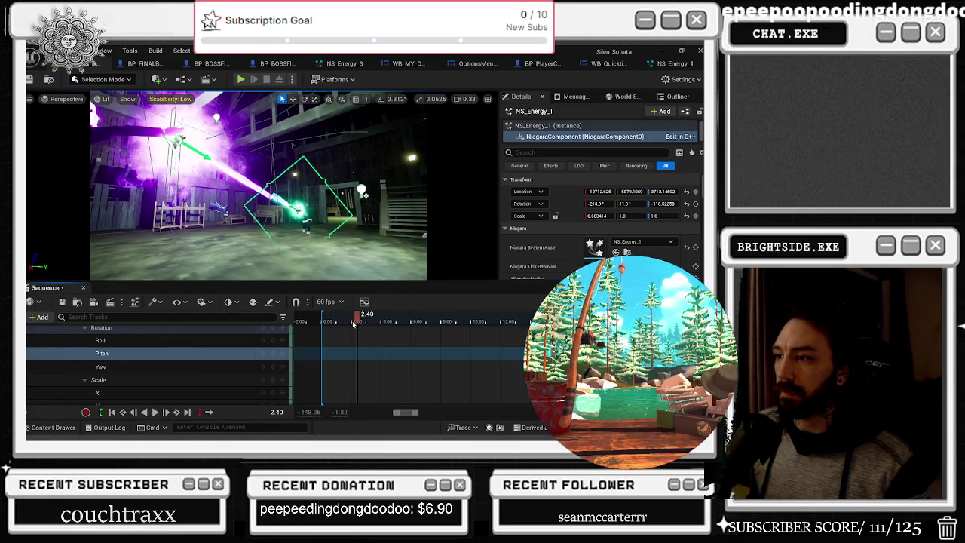
{"action": "left_click_drag", "start_coordinate": [352, 321], "coordinate": [326, 323]}
{"action": "key", "text": "space"}
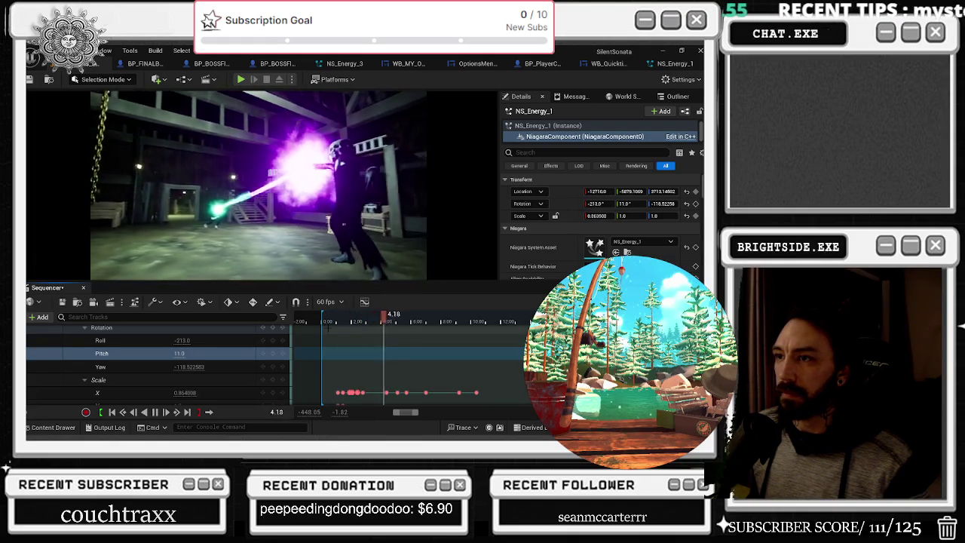
Step: Lower NS_Energy_1's Scale X key at 2.79 s from 0.8175 to about 0.755
{"action": "left_click_drag", "start_coordinate": [328, 322], "coordinate": [361, 319]}
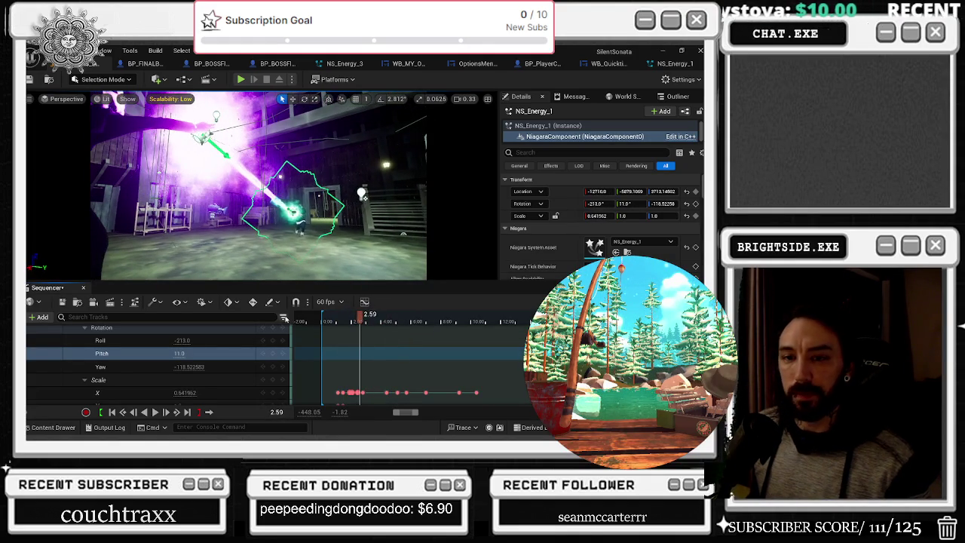
{"action": "scroll", "coordinate": [377, 377], "scroll_direction": "up", "scroll_amount": 1}
{"action": "scroll", "coordinate": [377, 377], "scroll_direction": "up", "scroll_amount": 2}
{"action": "left_click", "coordinate": [367, 315]}
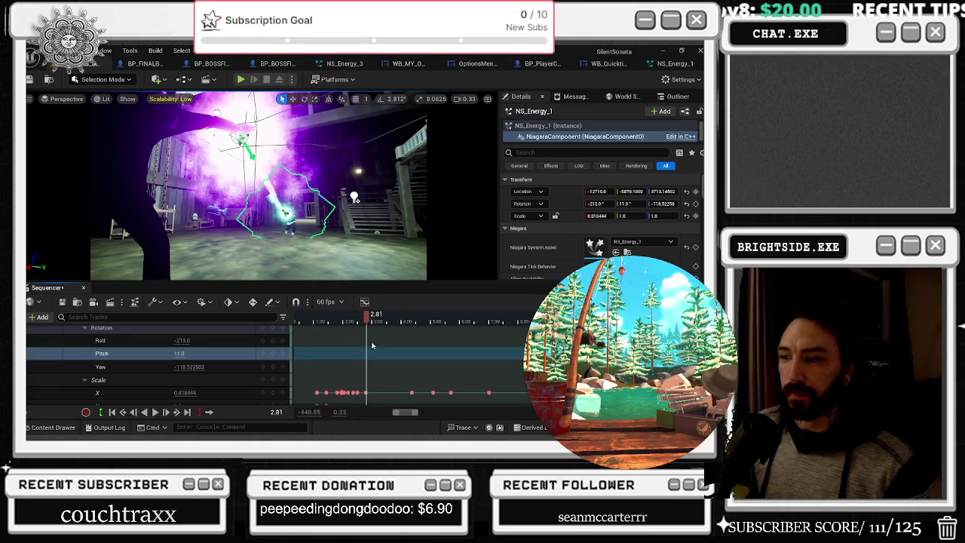
{"action": "left_click", "coordinate": [365, 392]}
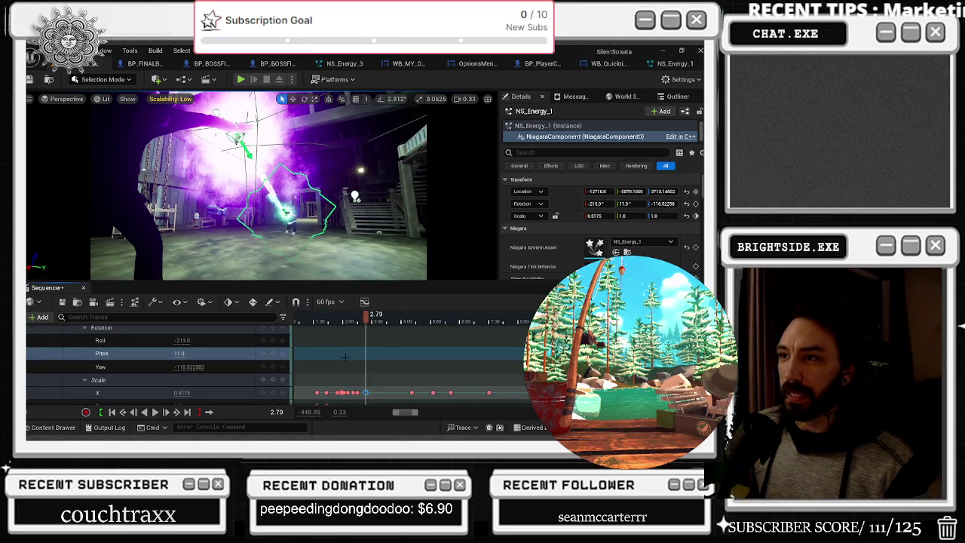
{"action": "scroll", "coordinate": [207, 366], "scroll_direction": "down", "scroll_amount": 1}
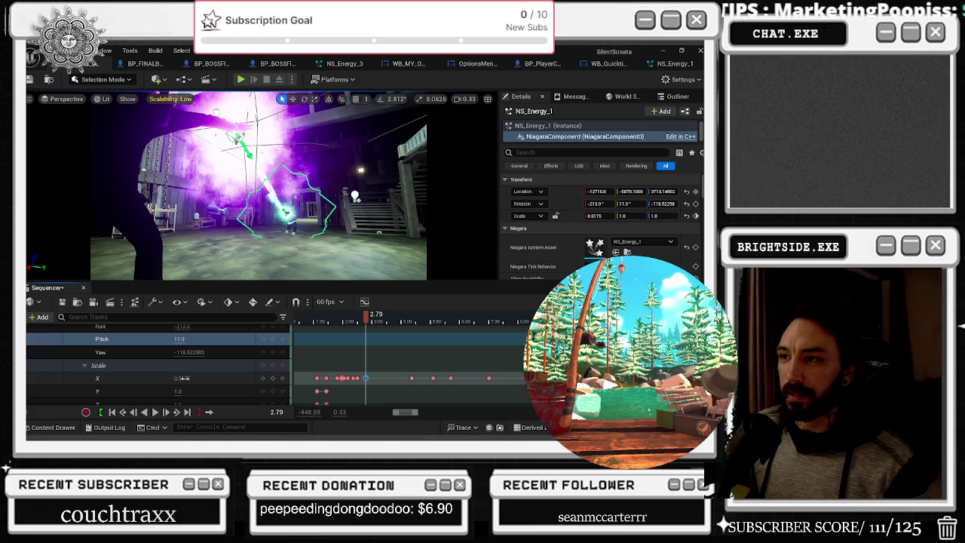
{"action": "left_click_drag", "start_coordinate": [181, 377], "coordinate": [186, 378]}
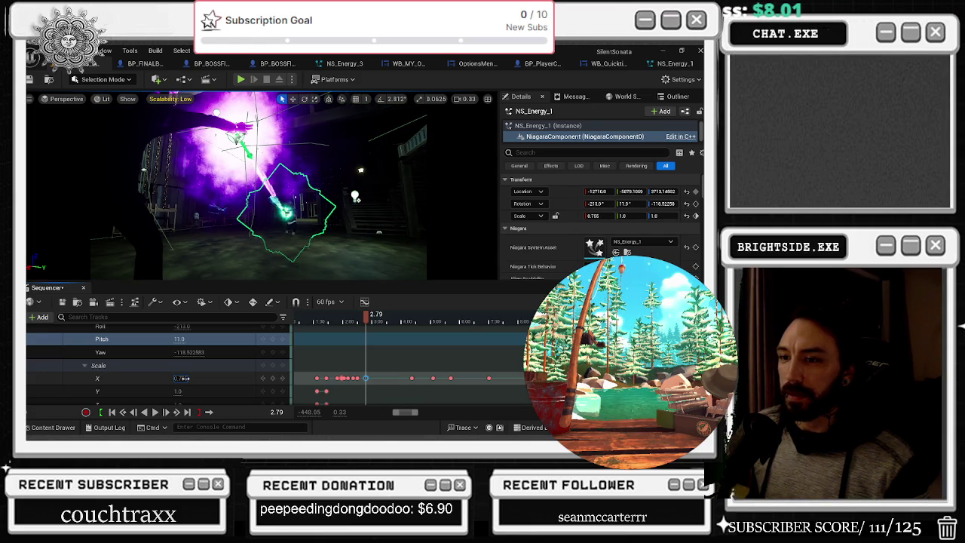
{"action": "scroll", "coordinate": [212, 375], "scroll_direction": "up", "scroll_amount": 2}
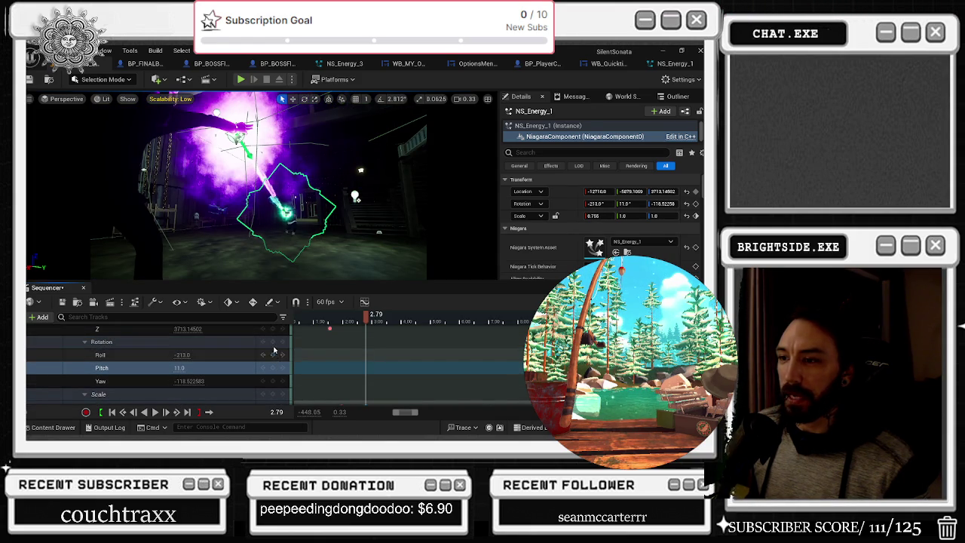
{"action": "left_click", "coordinate": [273, 342]}
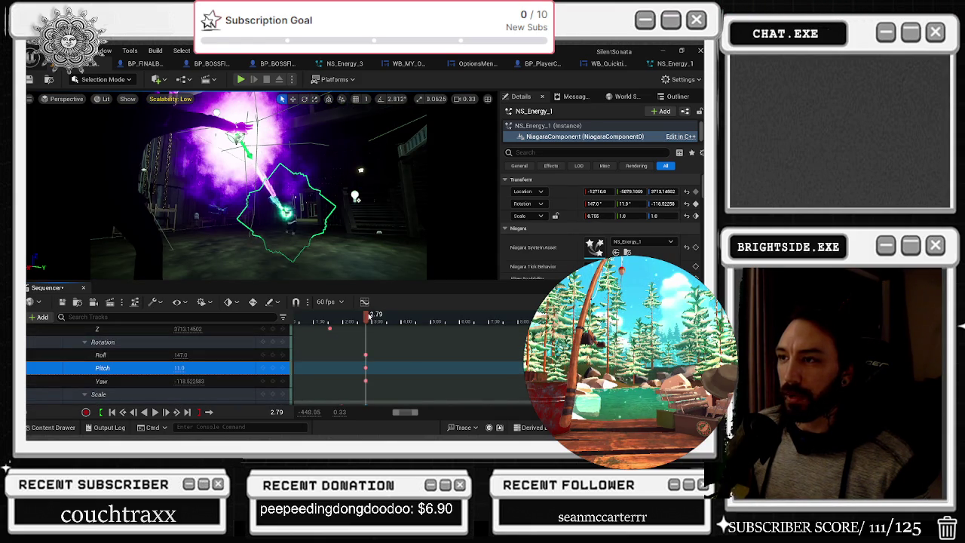
{"action": "left_click_drag", "start_coordinate": [368, 317], "coordinate": [371, 317]}
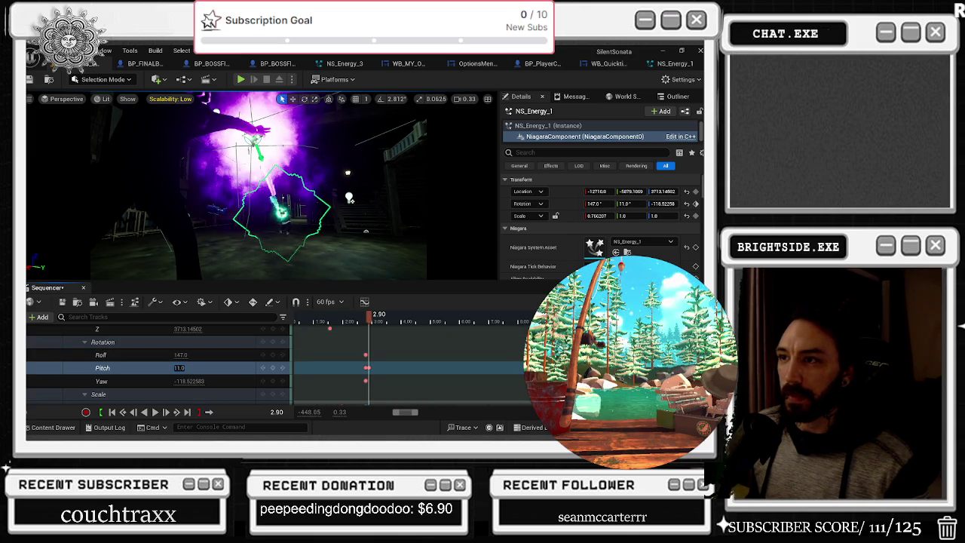
{"action": "mouse_move", "coordinate": [181, 354]}
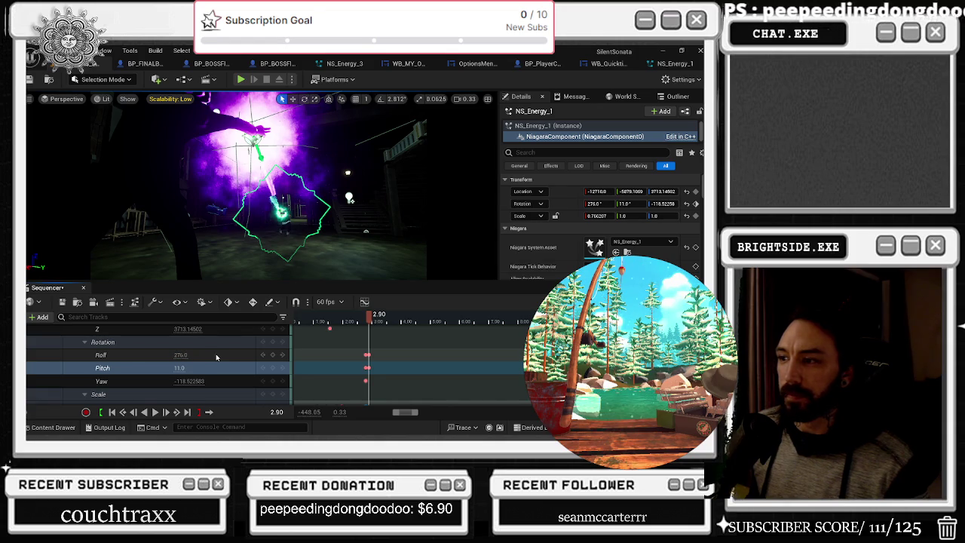
{"action": "key", "text": "ctrl+z"}
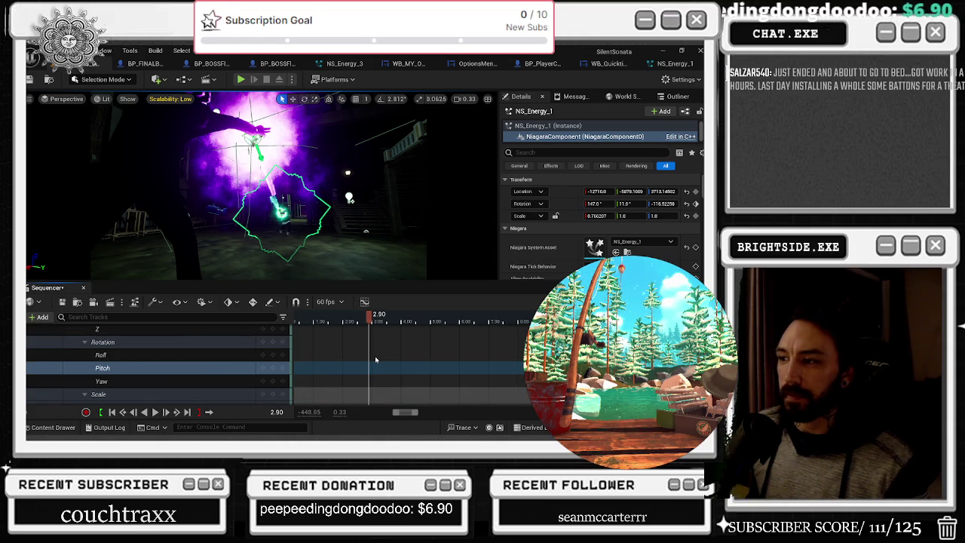
{"action": "key", "text": "ctrl+y"}
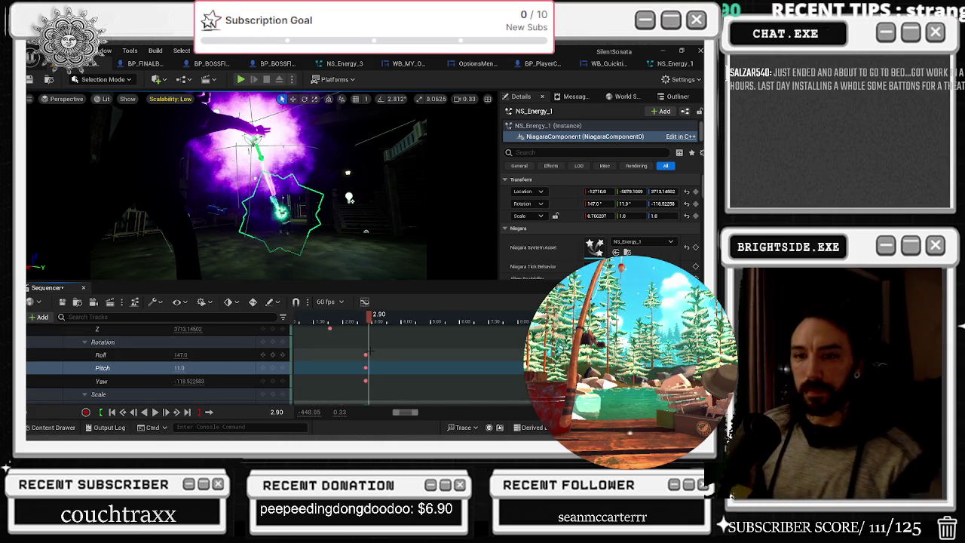
{"action": "key", "text": "ctrl+z"}
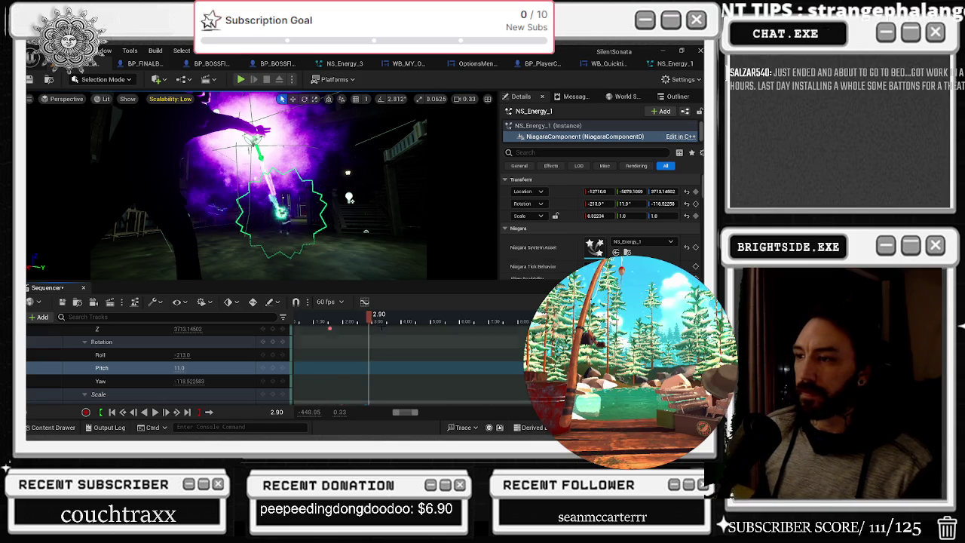
{"action": "mouse_move", "coordinate": [380, 325]}
{"action": "left_mouse_down"}
{"action": "mouse_move", "coordinate": [308, 320]}
{"action": "mouse_move", "coordinate": [399, 331]}
{"action": "left_mouse_up"}
Step: Nudge the beam's Scale X up slightly and key it at about 2.61 s
{"action": "left_click", "coordinate": [234, 365]}
{"action": "scroll", "coordinate": [235, 365], "scroll_direction": "down", "scroll_amount": 3}
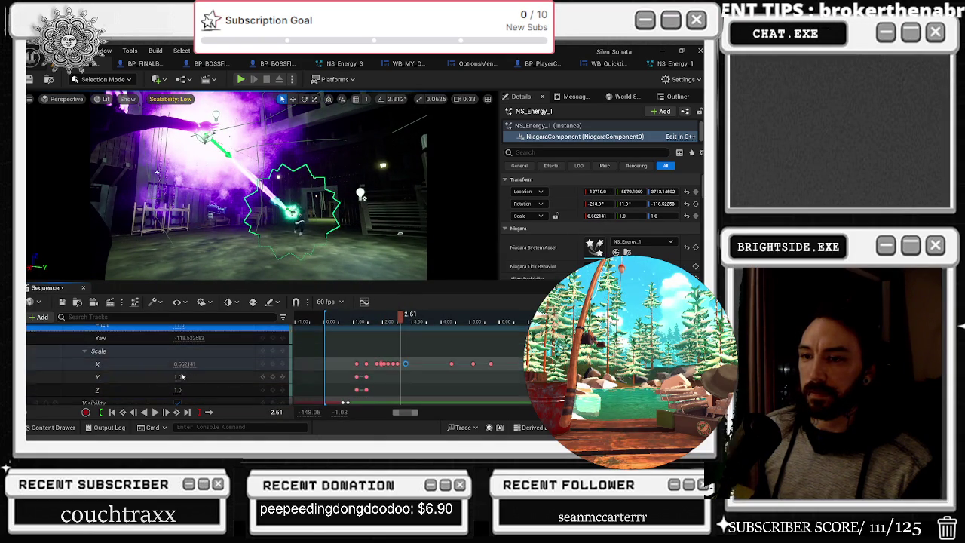
{"action": "left_click", "coordinate": [151, 351]}
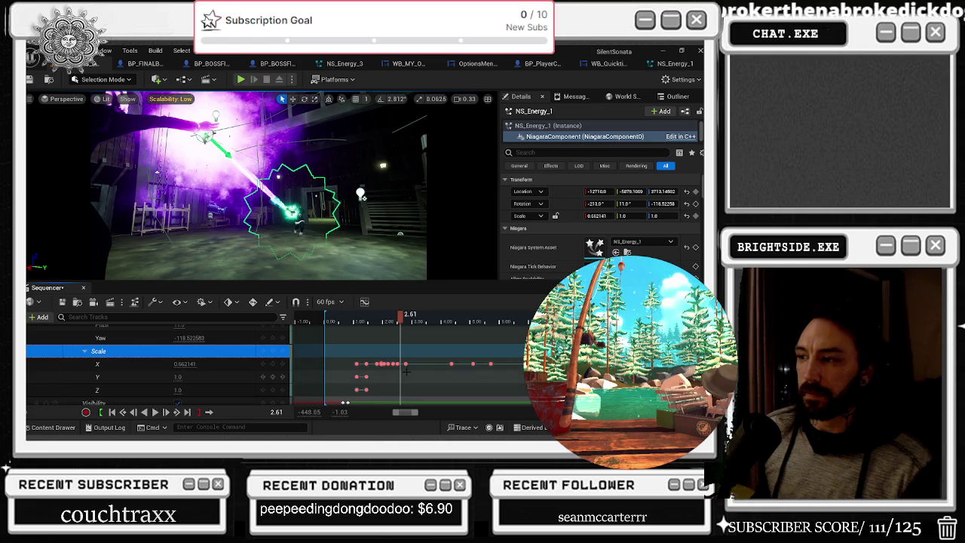
{"action": "scroll", "coordinate": [417, 368], "scroll_direction": "up", "scroll_amount": 5}
{"action": "left_click", "coordinate": [137, 366]}
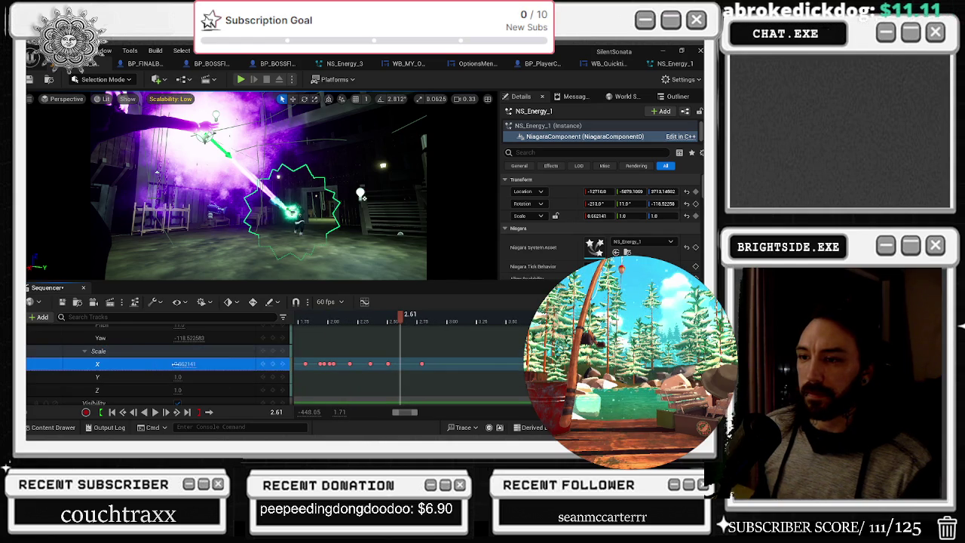
{"action": "left_click_drag", "start_coordinate": [185, 364], "coordinate": [190, 364]}
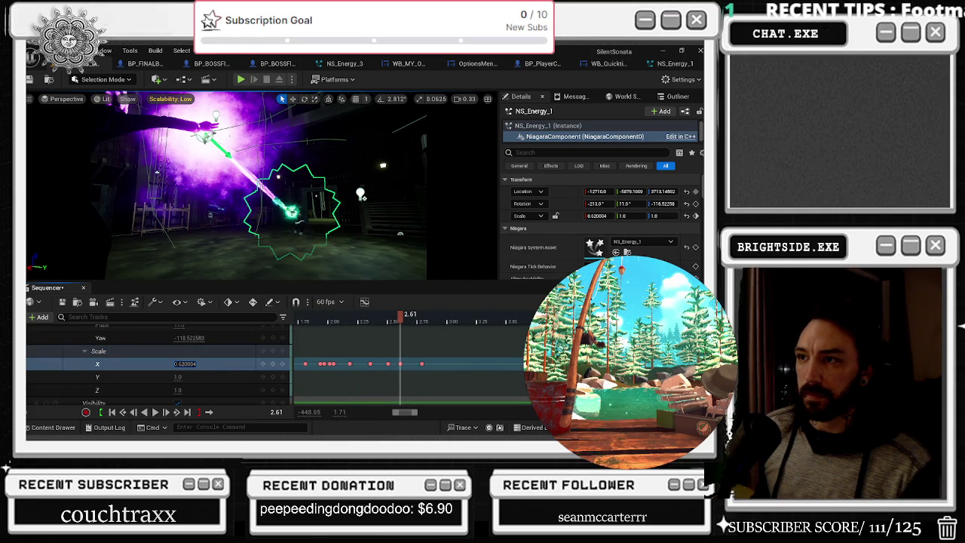
Step: Key Scale X at 0.67503 near 2.73 s and add a Scale X key at 2.79 s
{"action": "left_click", "coordinate": [404, 323]}
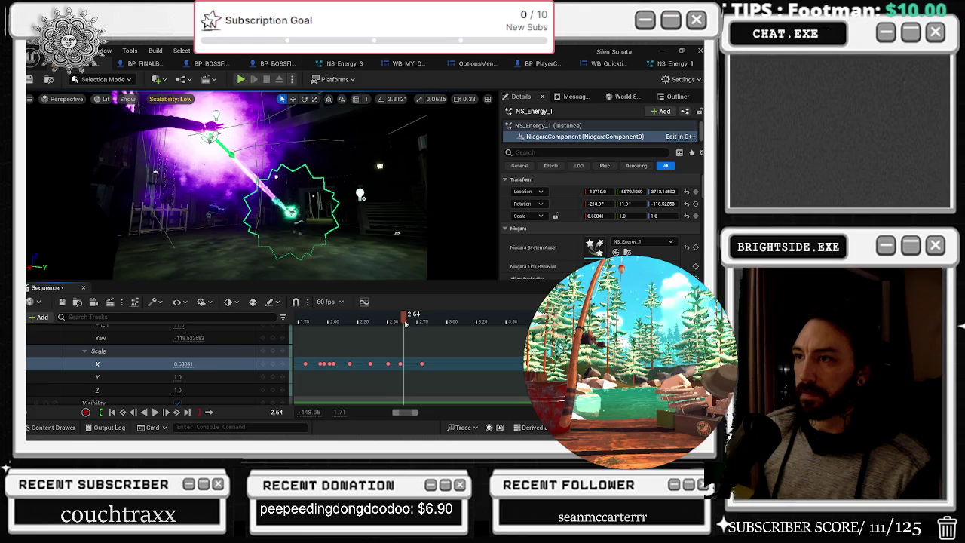
{"action": "left_click_drag", "start_coordinate": [405, 323], "coordinate": [416, 324]}
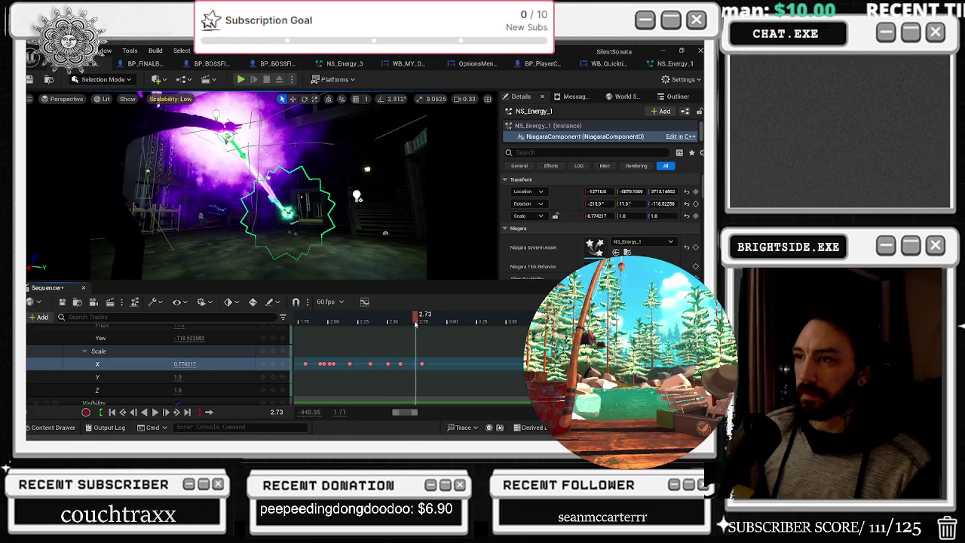
{"action": "left_click_drag", "start_coordinate": [185, 363], "coordinate": [183, 363]}
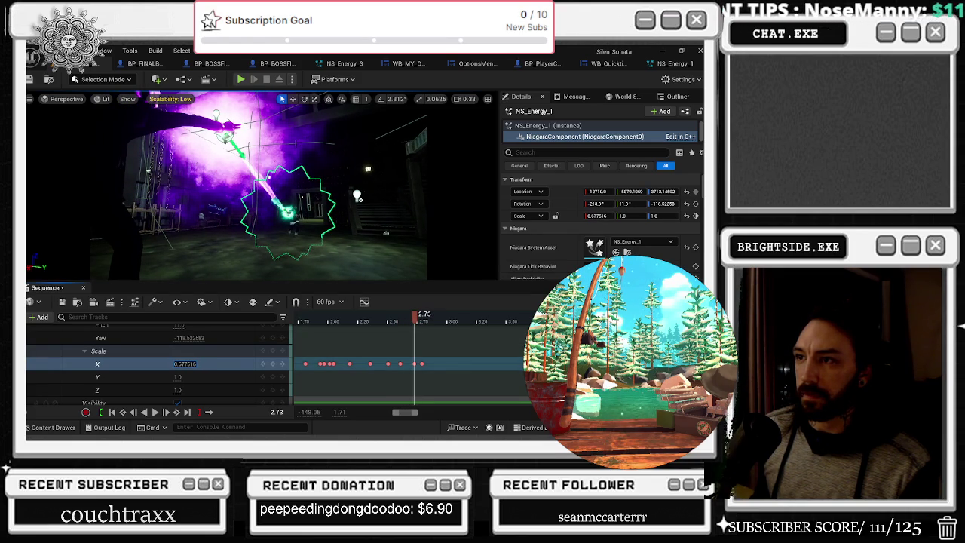
{"action": "type", "text": "0.67503"}
{"action": "key", "text": "Return"}
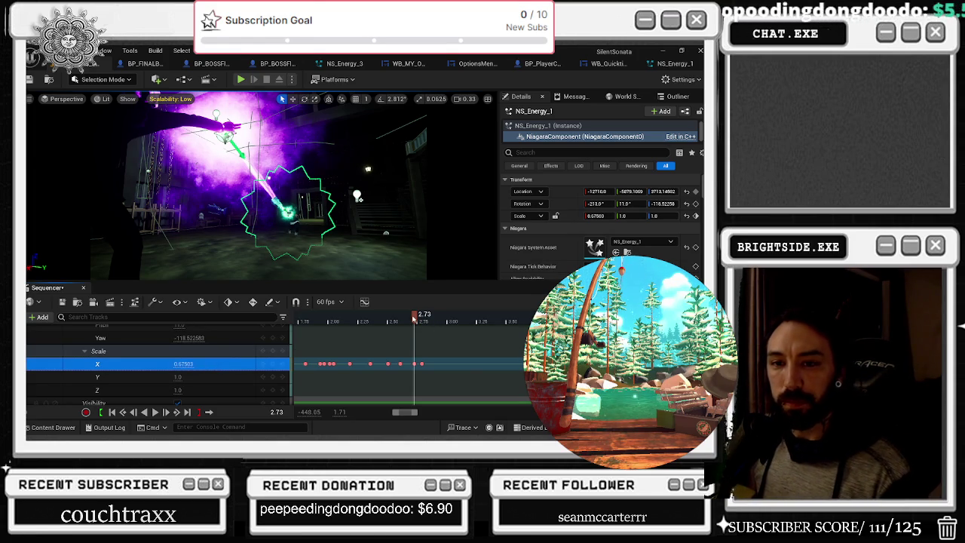
{"action": "left_click_drag", "start_coordinate": [414, 317], "coordinate": [422, 317]}
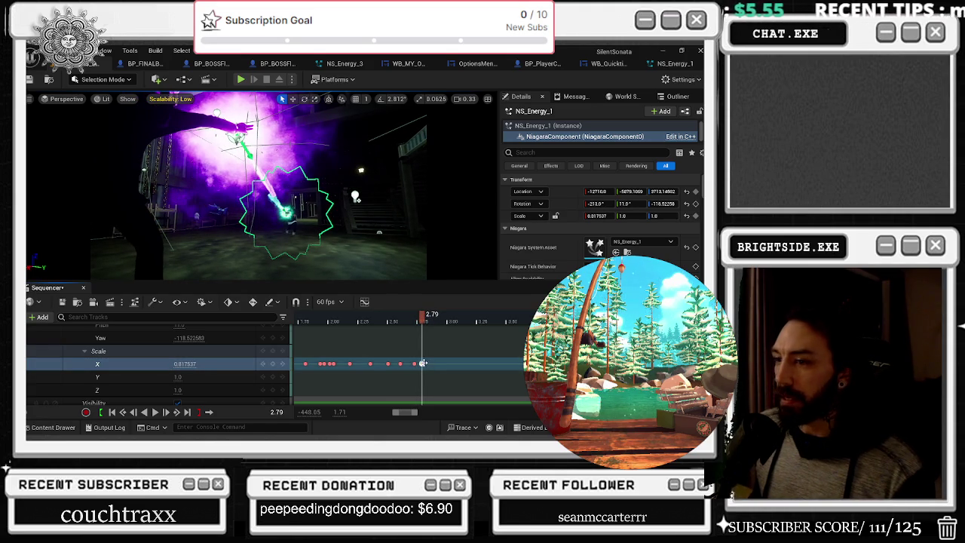
{"action": "left_click", "coordinate": [423, 363]}
{"action": "scroll", "coordinate": [188, 378], "scroll_direction": "up", "scroll_amount": 3}
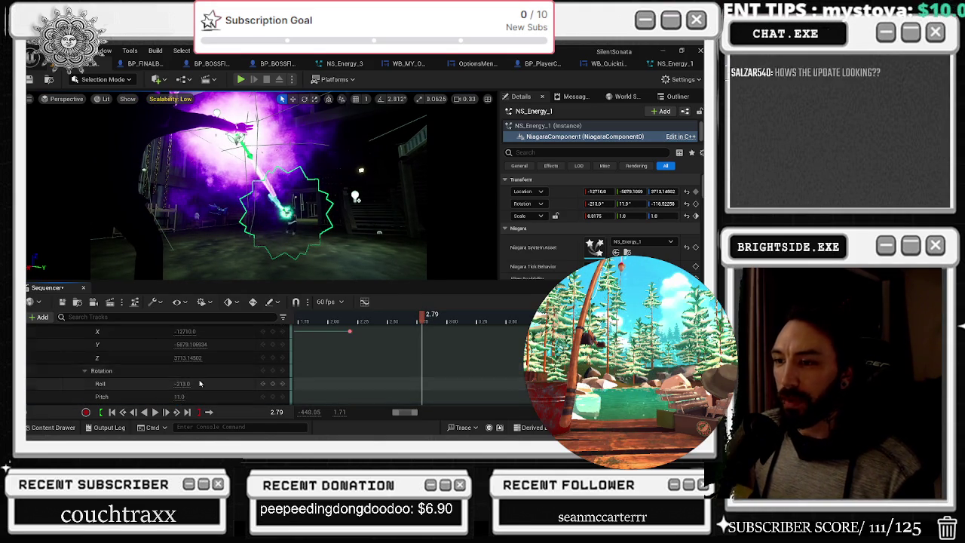
Step: Key the beam's location at 2.65 s and set Location Y to -5867 at 2.79 s
{"action": "scroll", "coordinate": [211, 382], "scroll_direction": "up", "scroll_amount": 2}
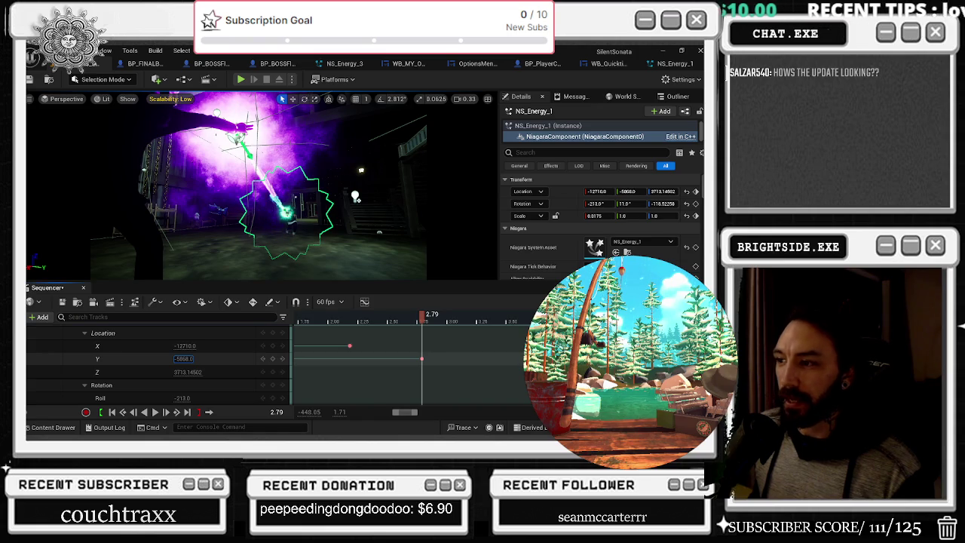
{"action": "key", "text": "Return"}
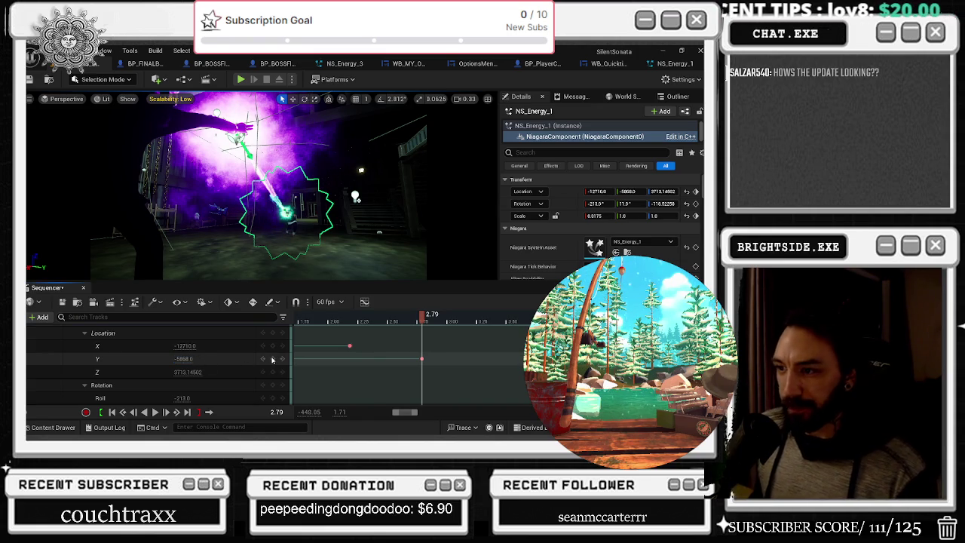
{"action": "left_click", "coordinate": [407, 319]}
{"action": "left_click_drag", "start_coordinate": [407, 320], "coordinate": [404, 319]}
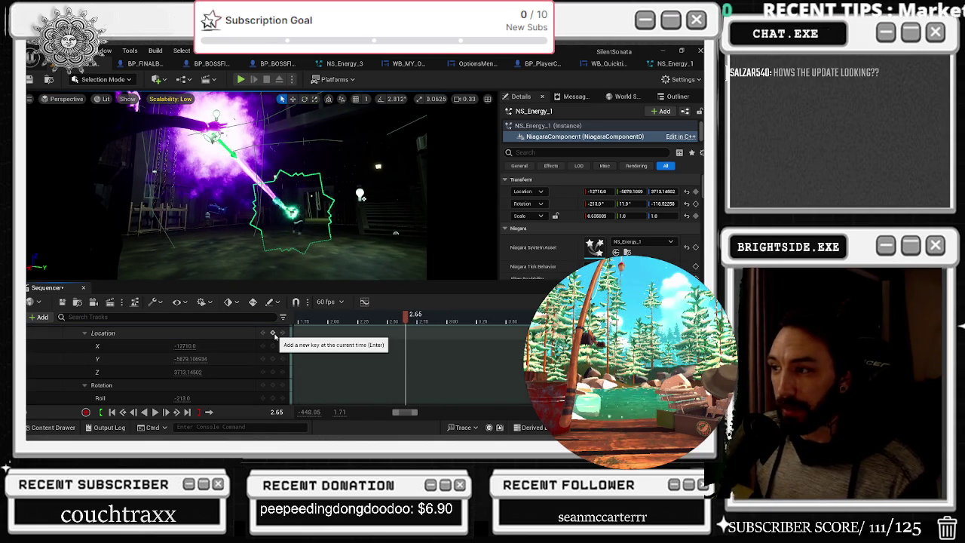
{"action": "left_click", "coordinate": [272, 335]}
{"action": "left_click", "coordinate": [408, 320]}
{"action": "left_click_drag", "start_coordinate": [408, 319], "coordinate": [421, 320]}
{"action": "left_click", "coordinate": [190, 359]}
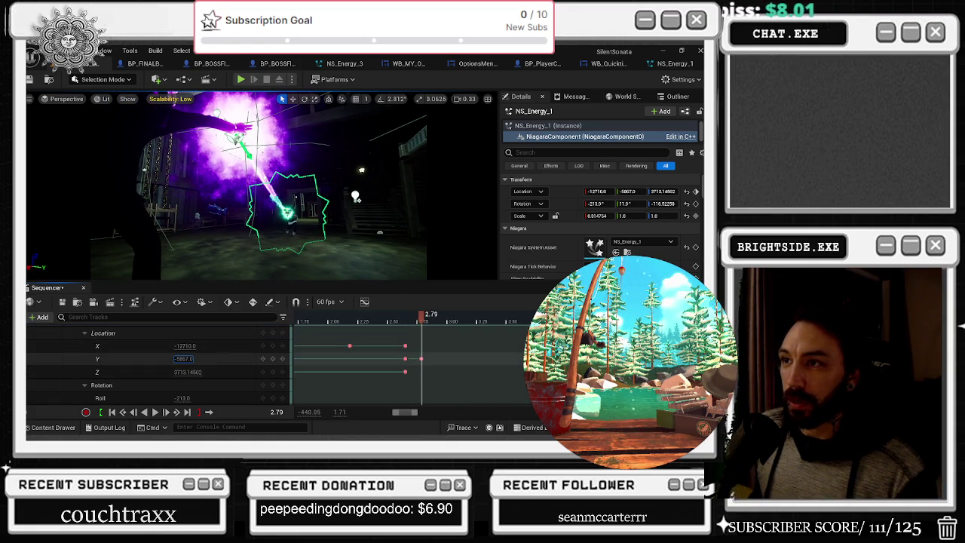
Step: Step back to about 1.11 s and play the cinematic to preview the beam's movement
{"action": "key", "text": "Left"}
{"action": "key", "text": "Left"}
{"action": "key", "text": "Left"}
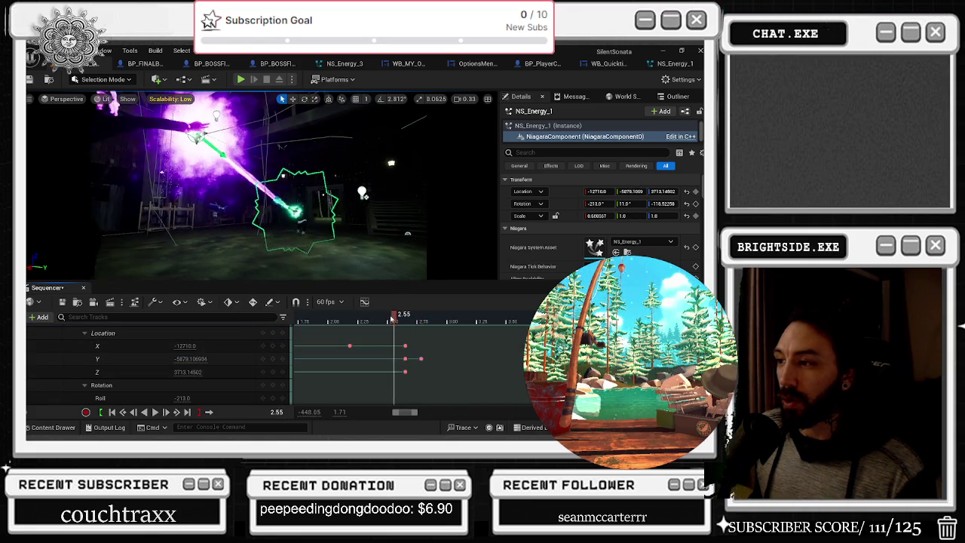
{"action": "key", "text": "Left"}
{"action": "key", "text": "Left"}
{"action": "key", "text": "Left"}
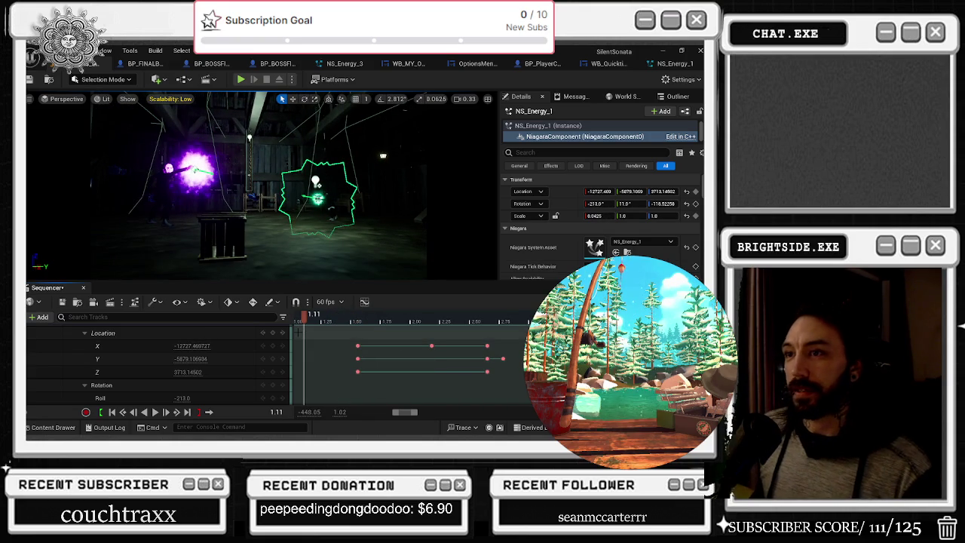
{"action": "key", "text": "space"}
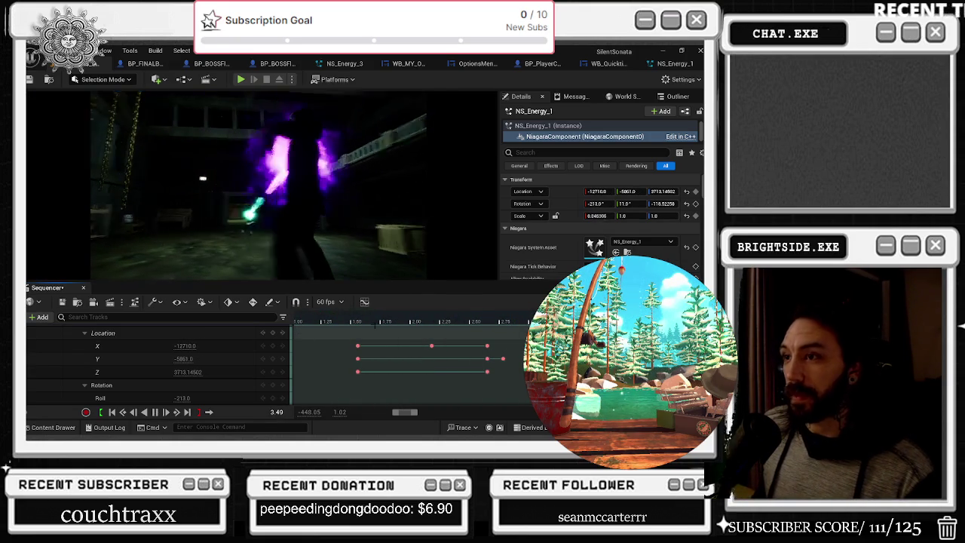
Step: Replay from about 2.25 s, then raise the beam's Scale X to about 0.885 at 3.10 s
{"action": "left_click", "coordinate": [519, 316]}
{"action": "scroll", "coordinate": [151, 362], "scroll_direction": "down", "scroll_amount": 3}
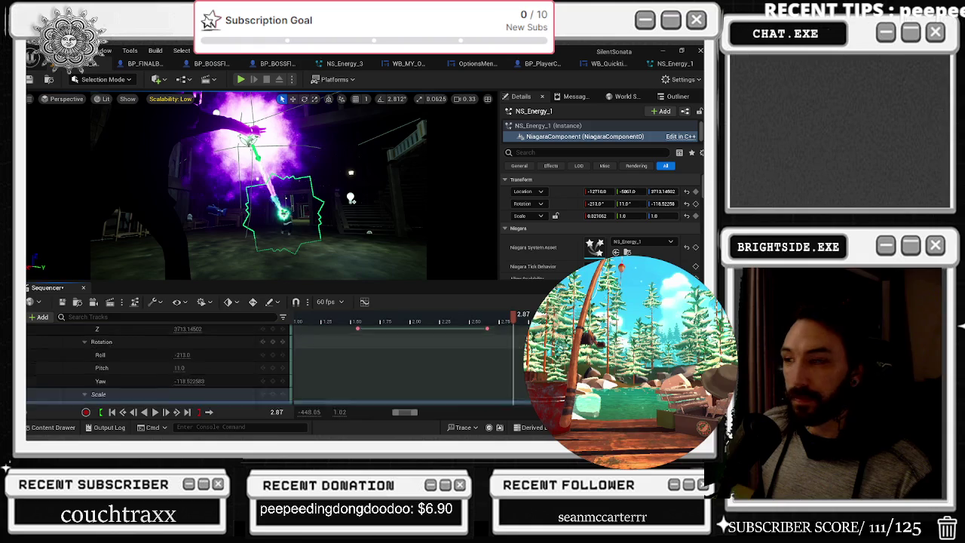
{"action": "left_click", "coordinate": [97, 349]}
{"action": "left_click_drag", "start_coordinate": [512, 316], "coordinate": [442, 321]}
{"action": "key", "text": "space"}
{"action": "key", "text": "space"}
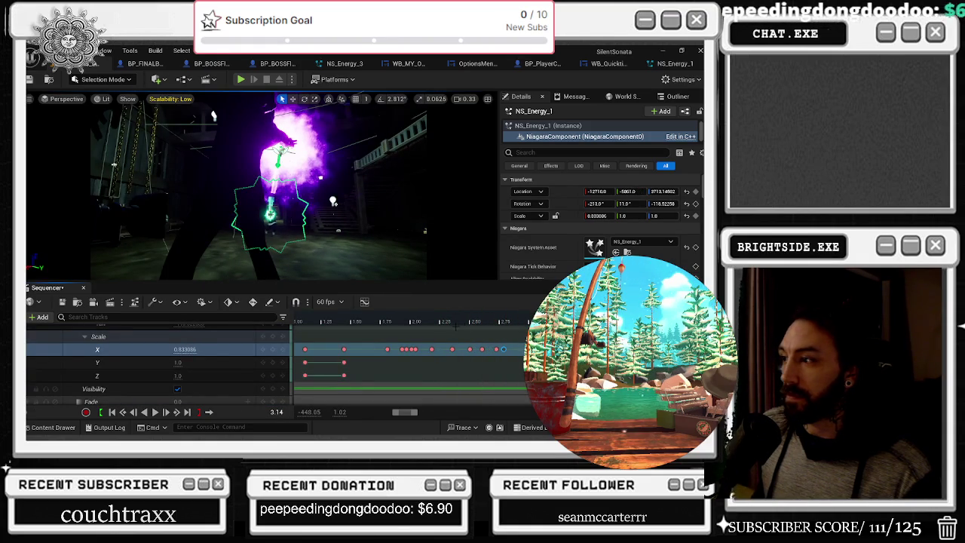
{"action": "key", "text": "Left"}
{"action": "key", "text": "Left"}
{"action": "key", "text": "Left"}
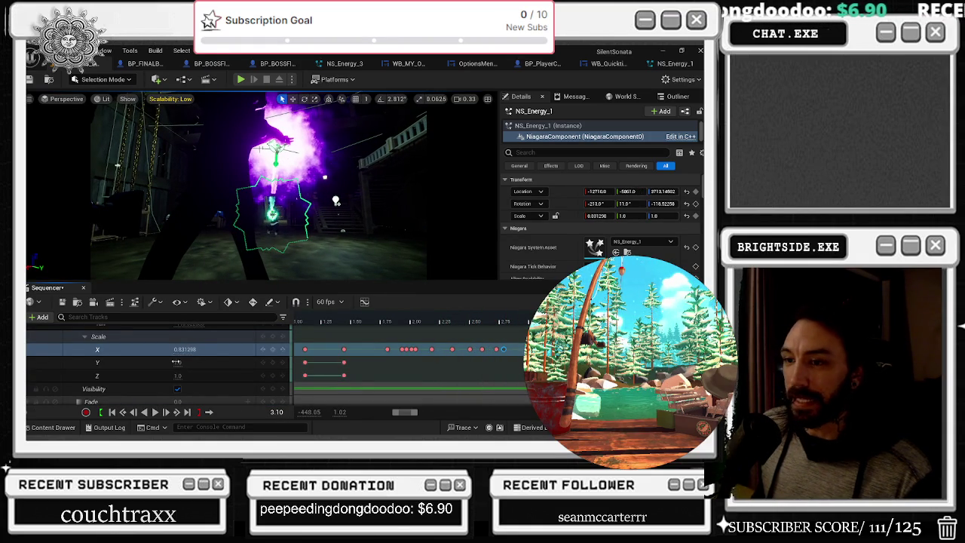
{"action": "left_click_drag", "start_coordinate": [185, 349], "coordinate": [192, 349]}
{"action": "left_click", "coordinate": [185, 348]}
Step: Shift the beam's Location Y to about -5857 and turn its Yaw back to -118.5
{"action": "scroll", "coordinate": [226, 358], "scroll_direction": "up", "scroll_amount": 3}
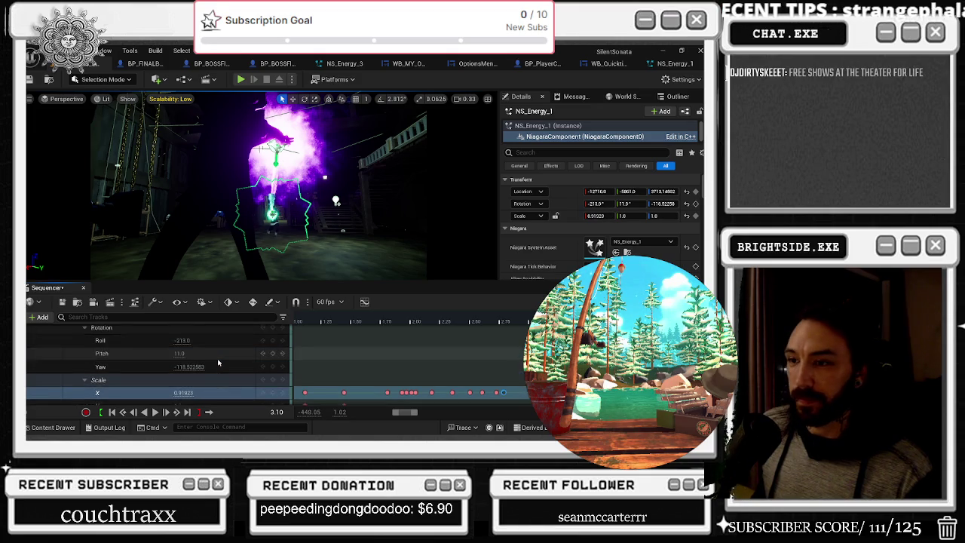
{"action": "scroll", "coordinate": [219, 372], "scroll_direction": "up", "scroll_amount": 2}
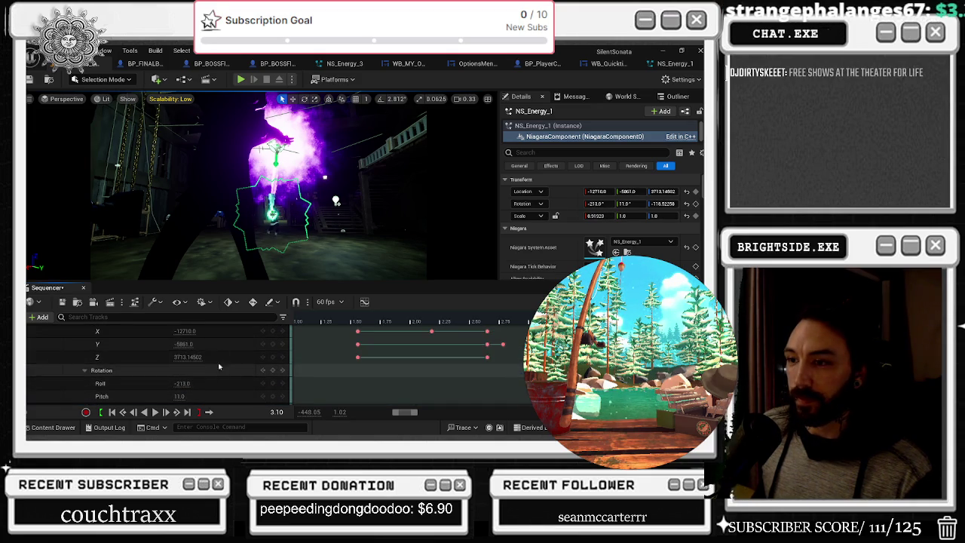
{"action": "left_click", "coordinate": [183, 344]}
{"action": "left_click_drag", "start_coordinate": [183, 343], "coordinate": [212, 357]}
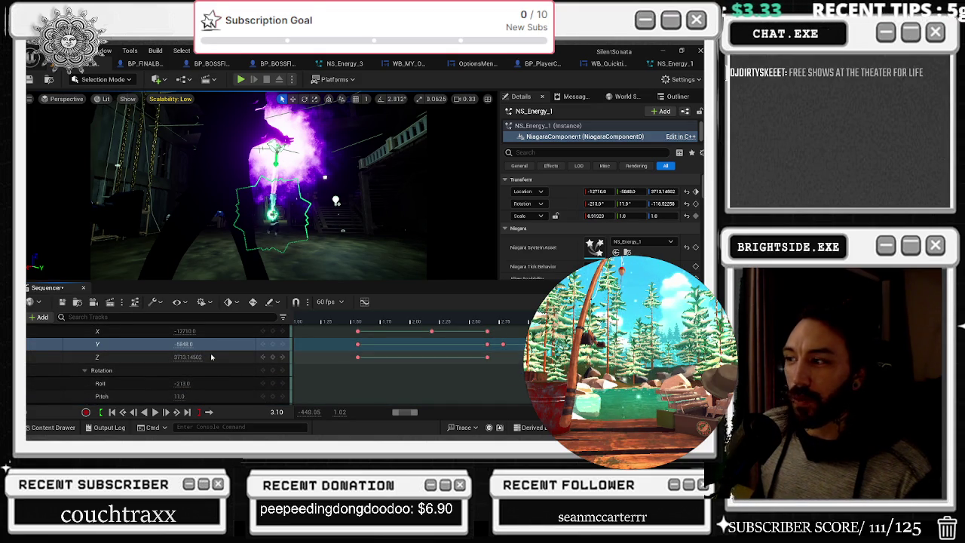
{"action": "scroll", "coordinate": [212, 357], "scroll_direction": "down", "scroll_amount": 3}
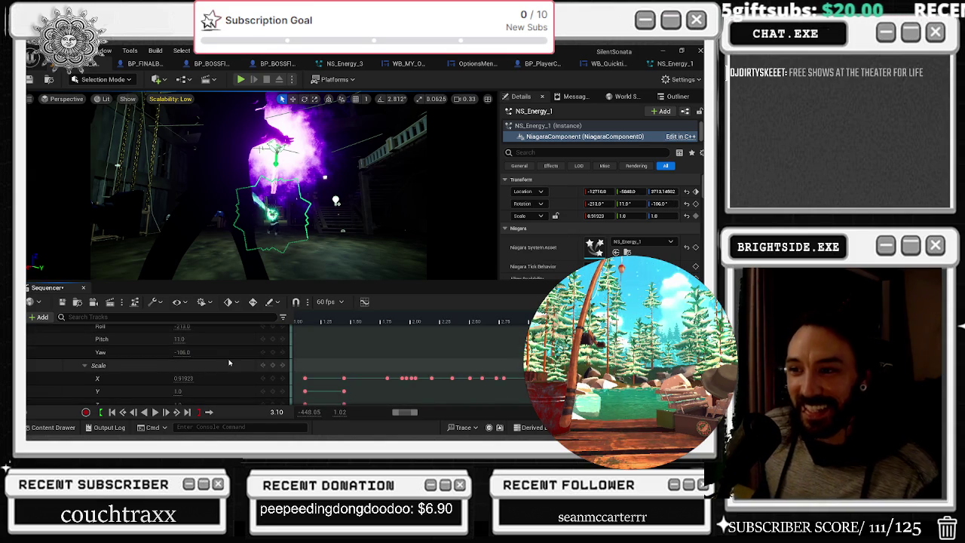
{"action": "left_click_drag", "start_coordinate": [187, 355], "coordinate": [362, 333]}
Step: Play back between about 3.5 and 4.0 s to check the beam
{"action": "key", "text": "space"}
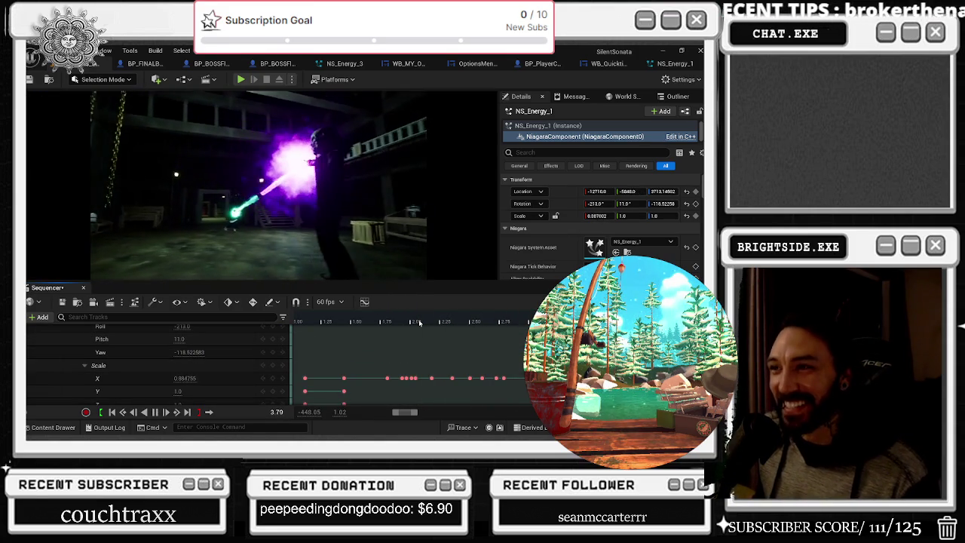
{"action": "key", "text": "space"}
{"action": "key", "text": "Left"}
{"action": "key", "text": "Left"}
{"action": "key", "text": "Left"}
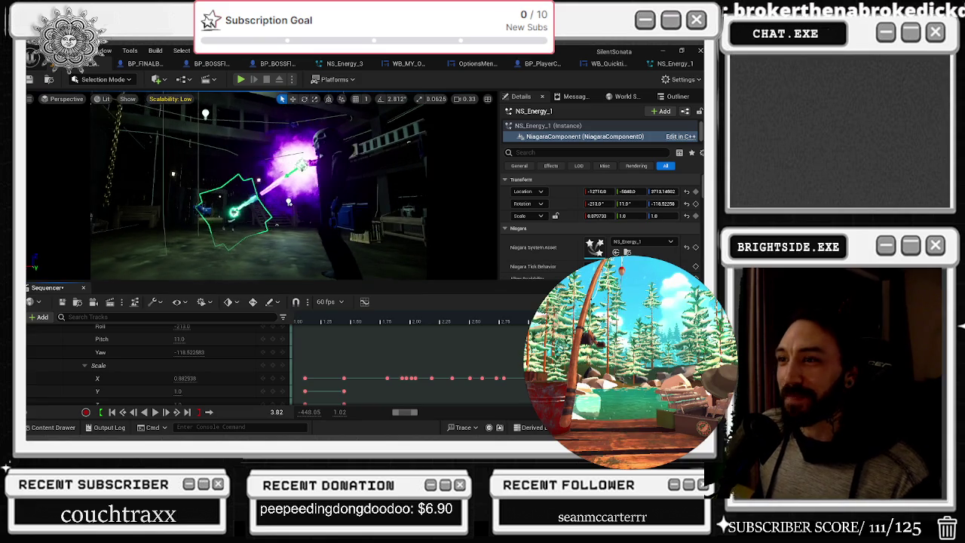
{"action": "key", "text": "space"}
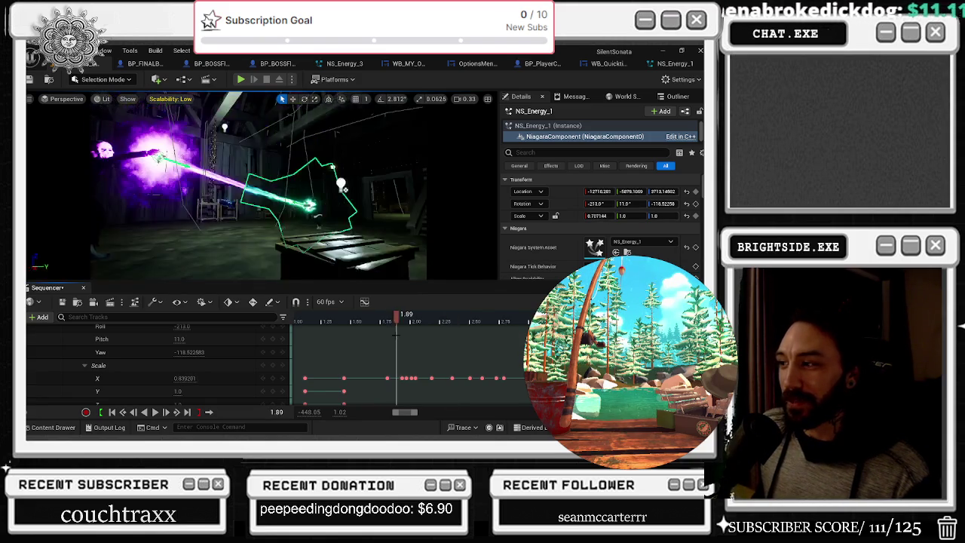
{"action": "key", "text": "space"}
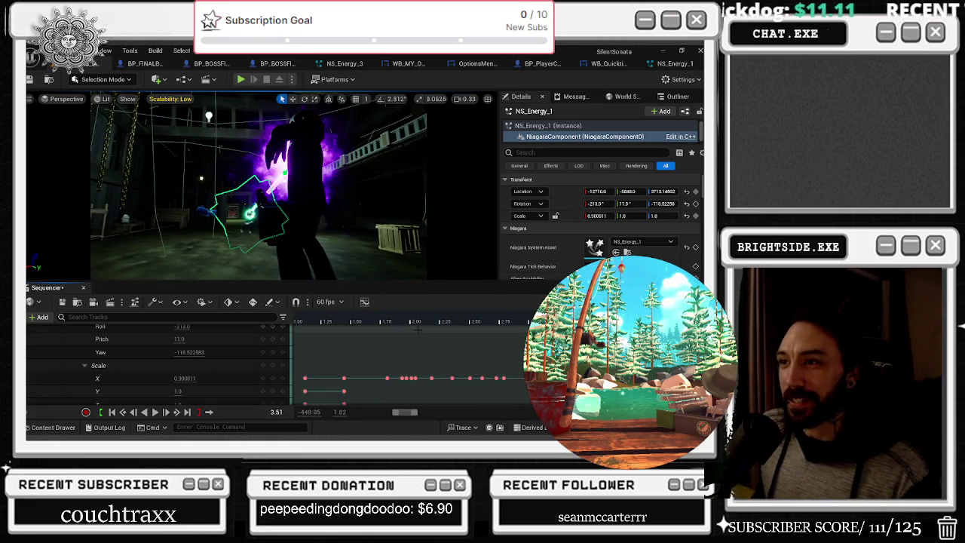
{"action": "key", "text": "Right"}
{"action": "key", "text": "Right"}
{"action": "key", "text": "Right"}
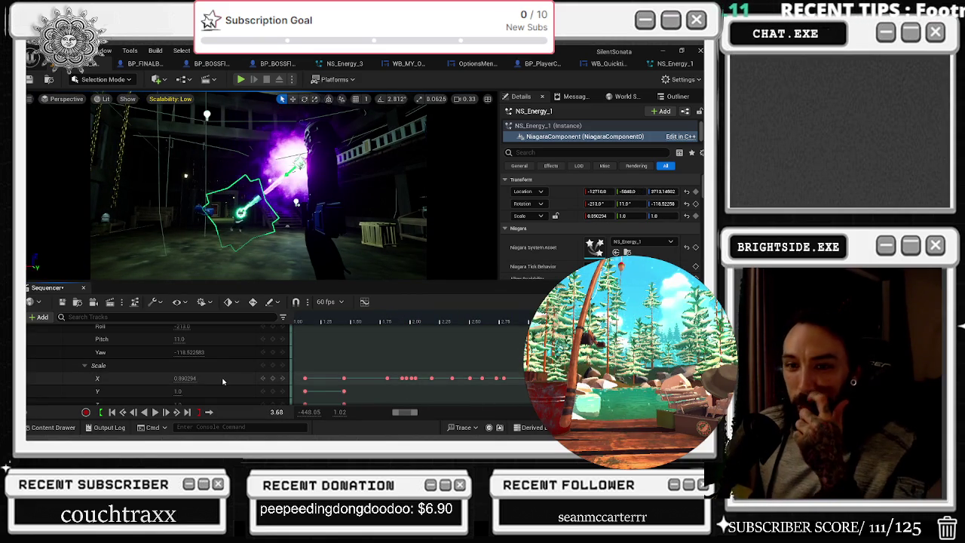
{"action": "scroll", "coordinate": [219, 377], "scroll_direction": "down", "scroll_amount": 2}
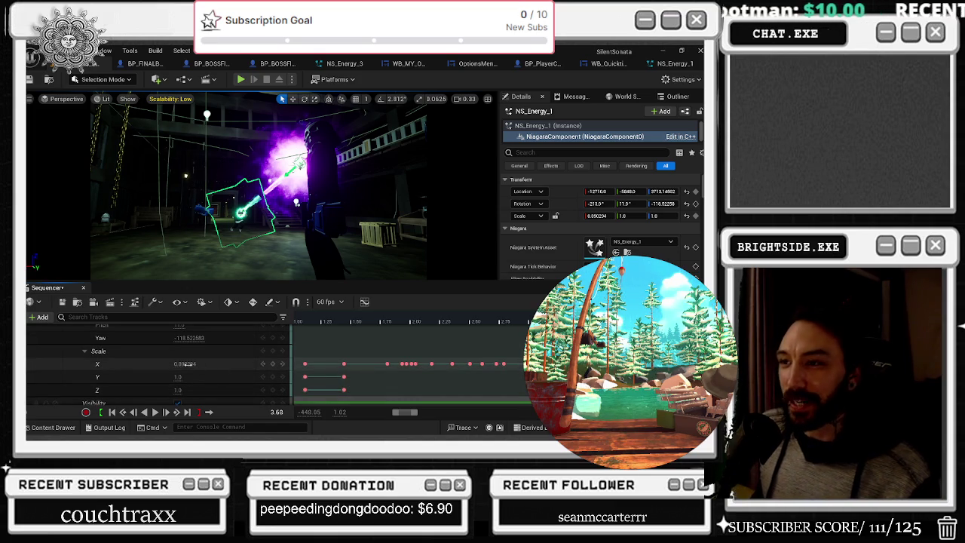
Step: Fine-tune the beam's Scale X around 2.92 s, committing 0.905429
{"action": "left_click_drag", "start_coordinate": [186, 363], "coordinate": [198, 363]}
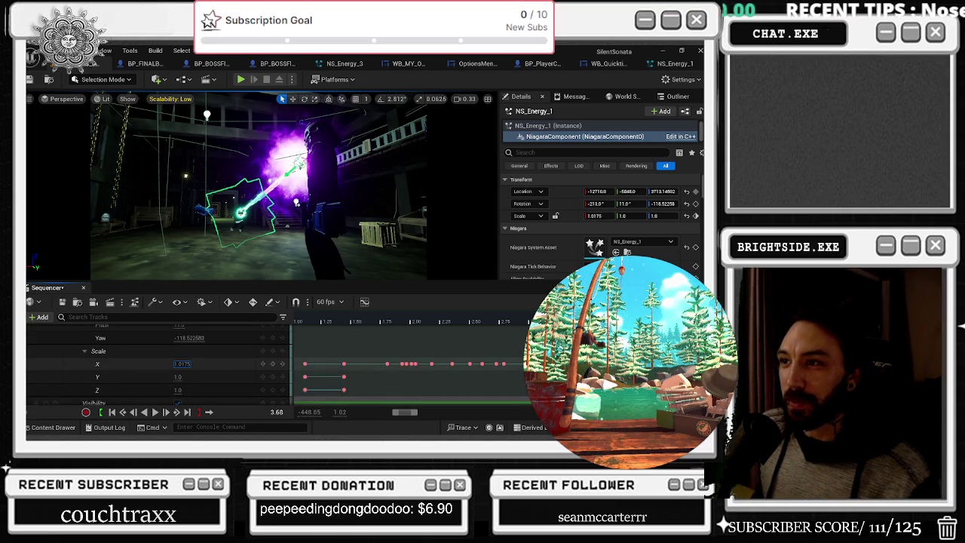
{"action": "left_click_drag", "start_coordinate": [498, 322], "coordinate": [532, 323]}
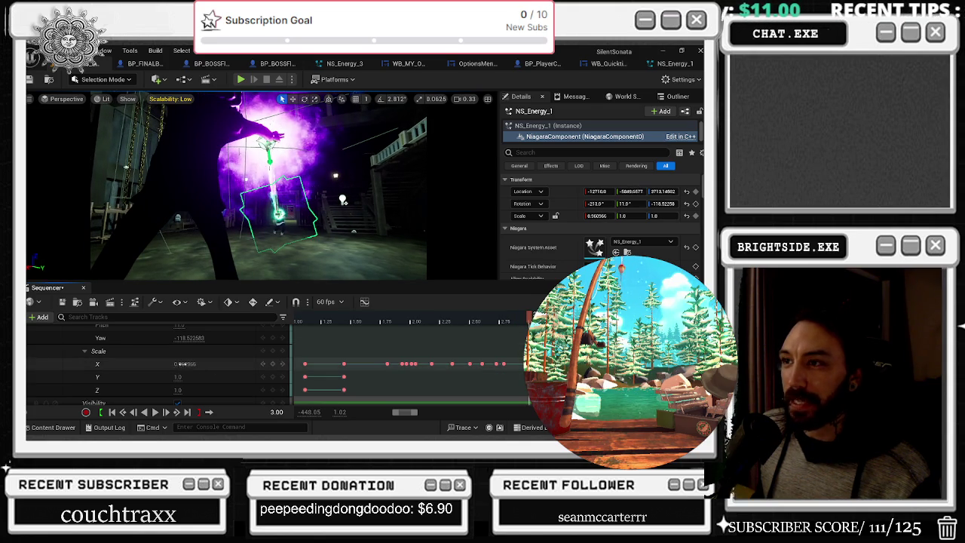
{"action": "left_click_drag", "start_coordinate": [181, 364], "coordinate": [176, 363]}
{"action": "key", "text": "Return"}
{"action": "mouse_move", "coordinate": [533, 323]}
{"action": "left_mouse_down"}
{"action": "mouse_move", "coordinate": [547, 323]}
{"action": "mouse_move", "coordinate": [437, 322]}
{"action": "mouse_move", "coordinate": [550, 323]}
{"action": "left_mouse_up"}
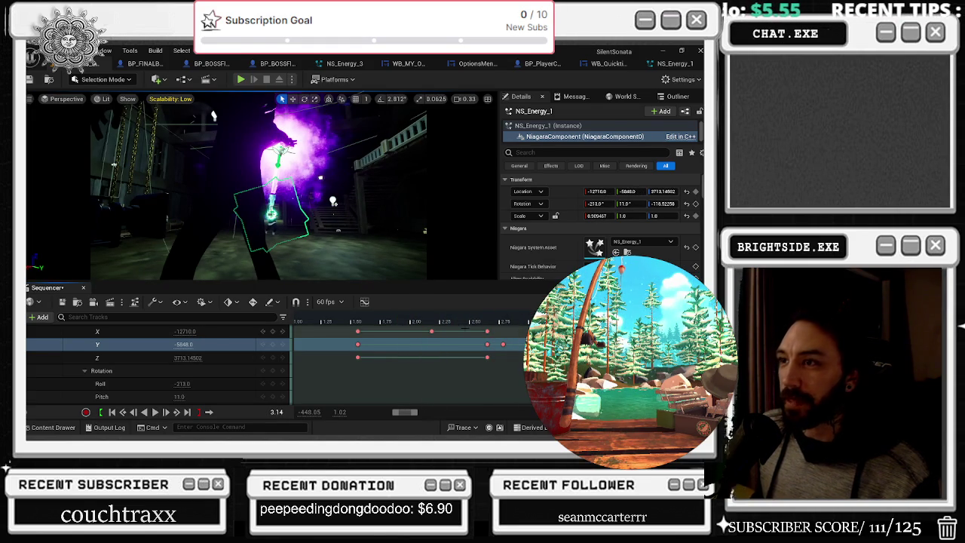
{"action": "scroll", "coordinate": [172, 369], "scroll_direction": "down", "scroll_amount": 3}
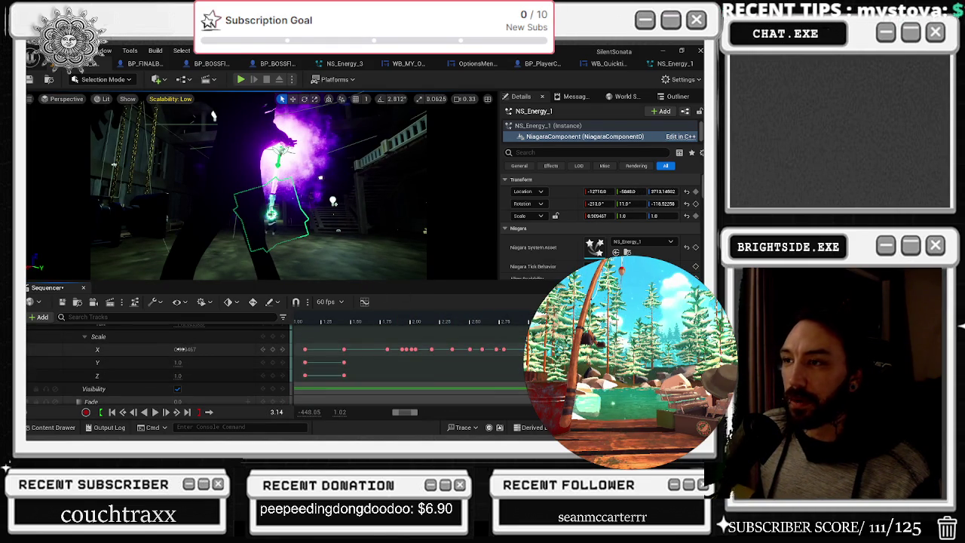
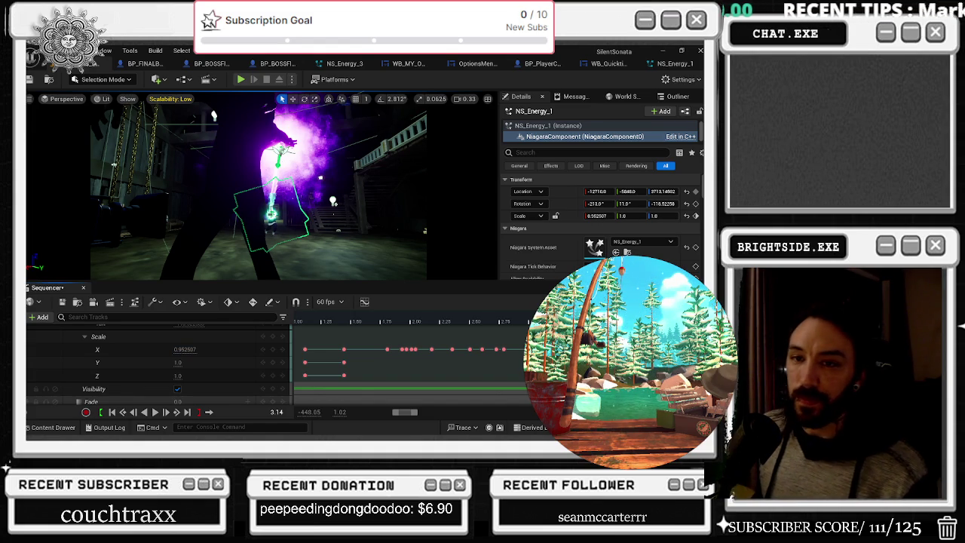
Step: Replay the cinematic from near the start and pause during the energy beam shot
{"action": "left_click_drag", "start_coordinate": [513, 321], "coordinate": [398, 321]}
{"action": "key", "text": "space"}
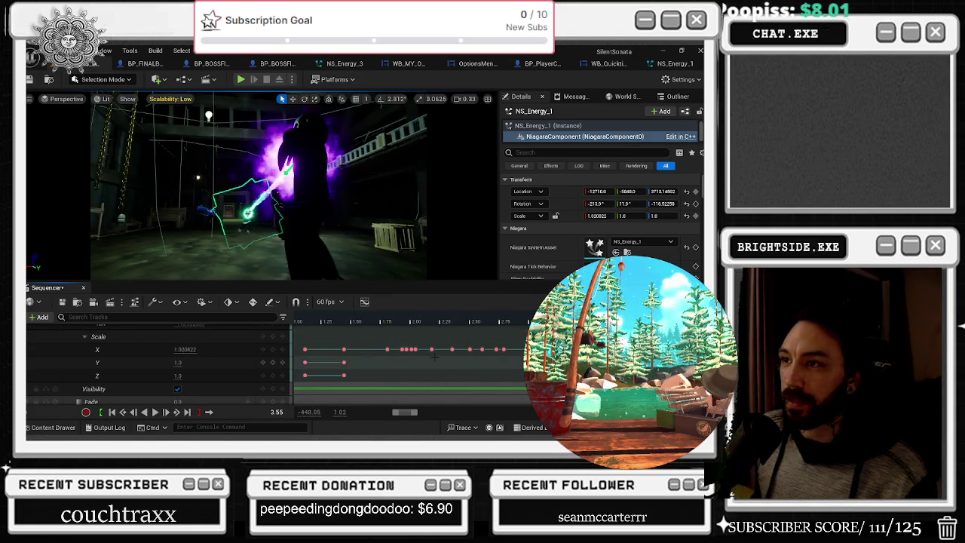
{"action": "key", "text": "space"}
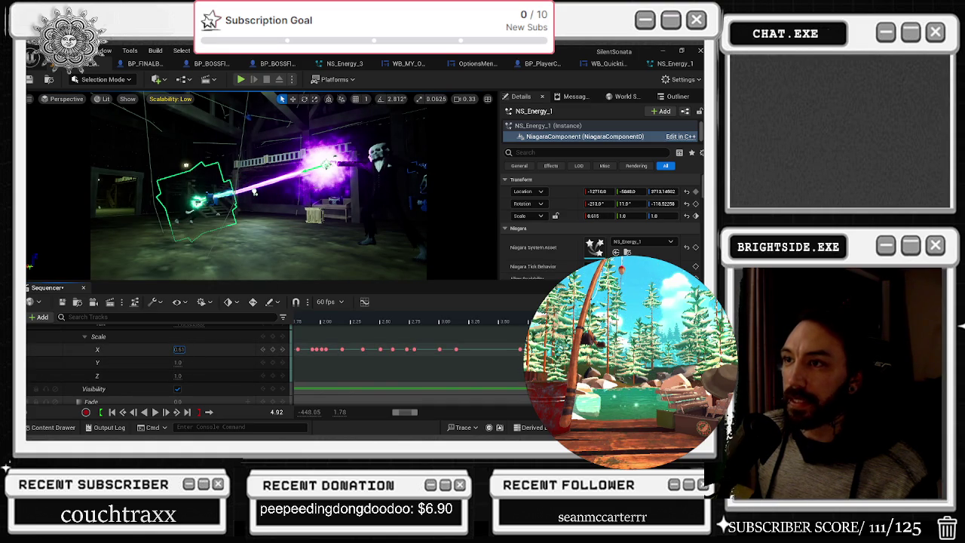
{"action": "left_click", "coordinate": [183, 349]}
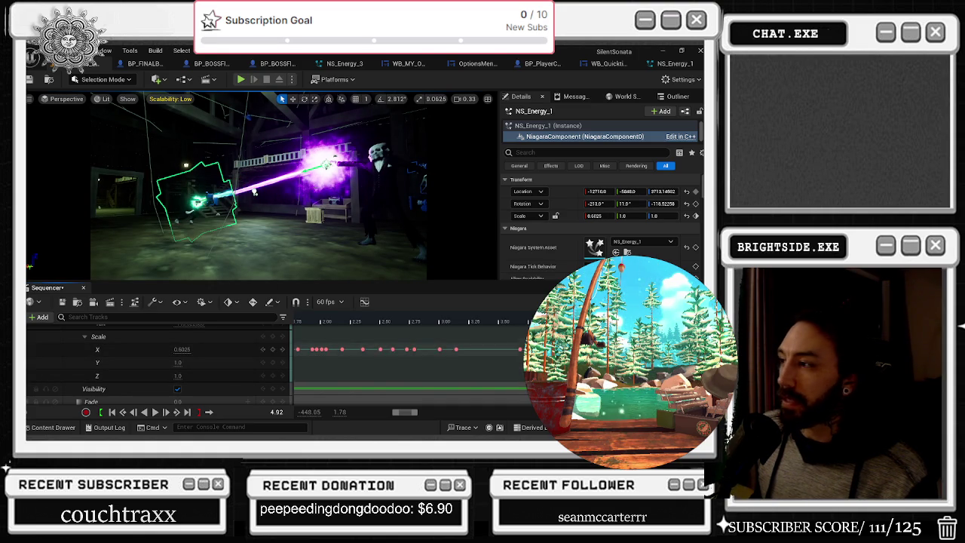
{"action": "key", "text": "space"}
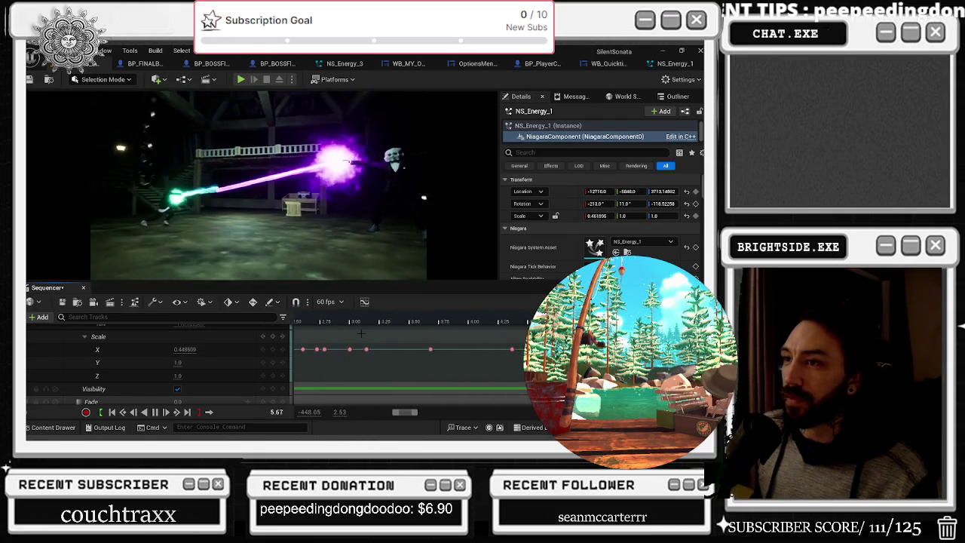
{"action": "key", "text": "space"}
{"action": "key", "text": "space"}
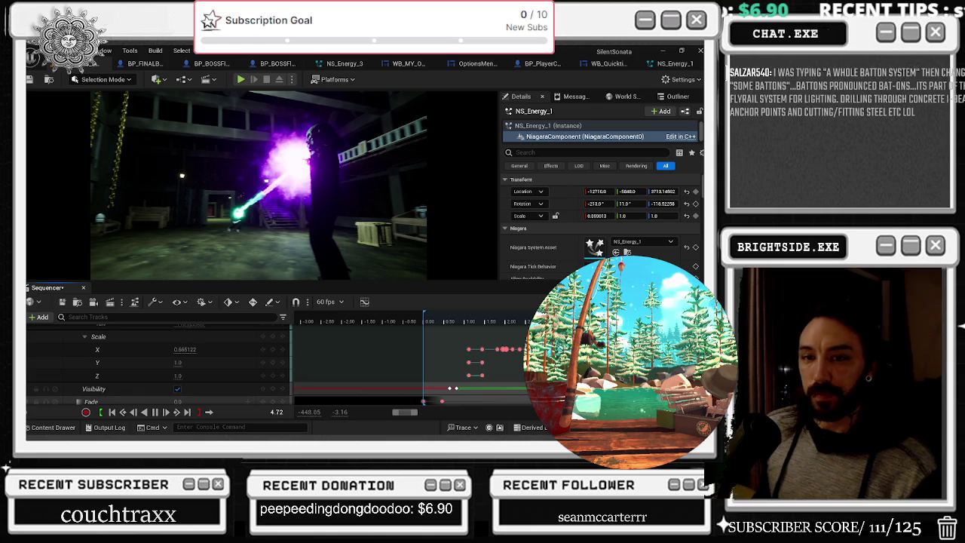
{"action": "left_click", "coordinate": [456, 321]}
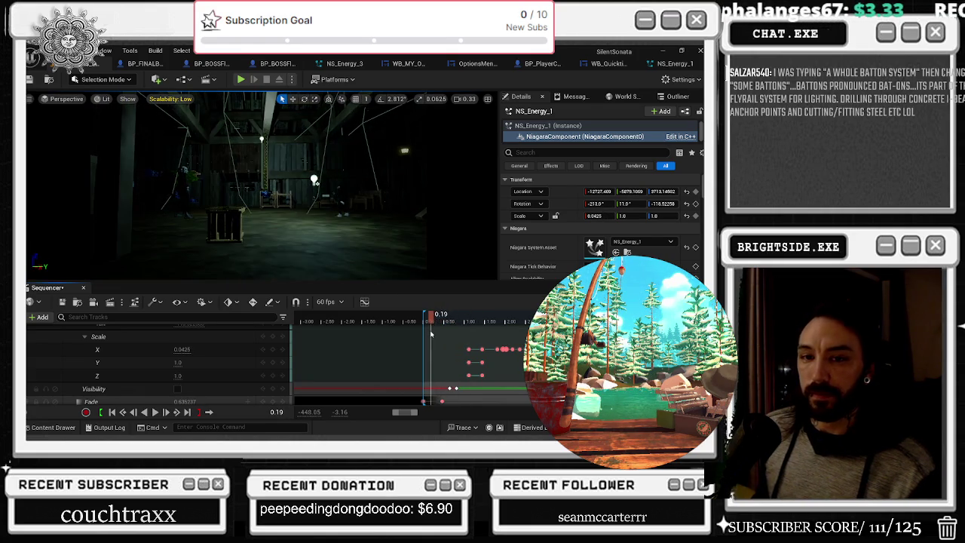
{"action": "key", "text": "space"}
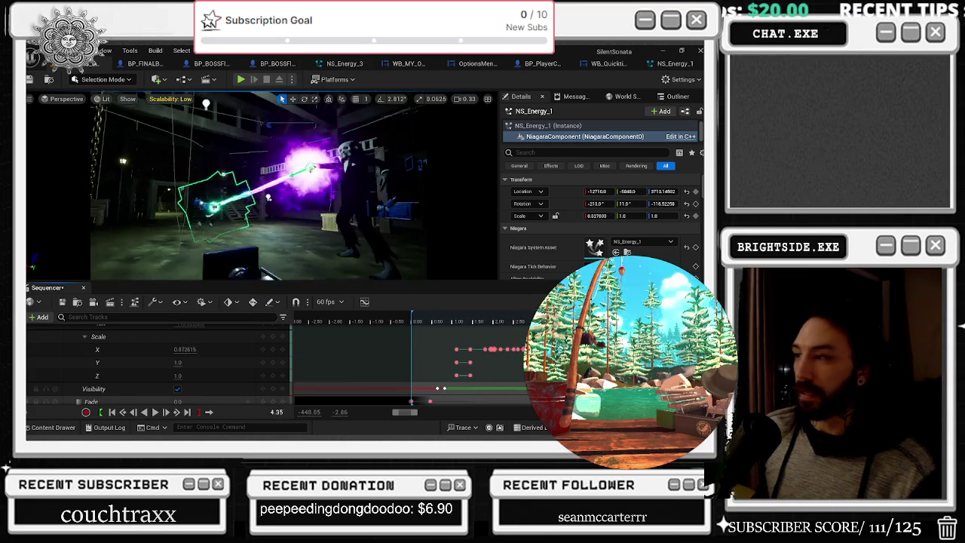
{"action": "key", "text": "space"}
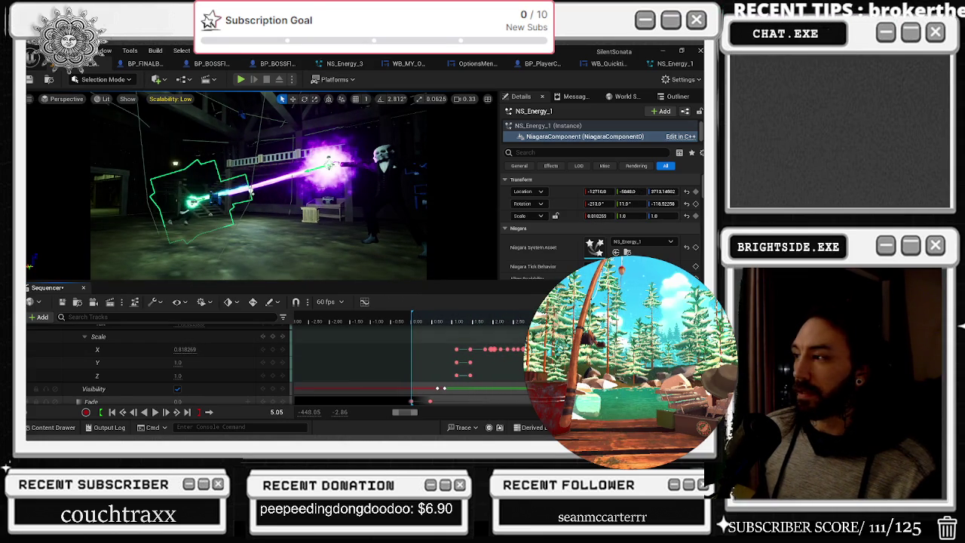
{"action": "key", "text": "Right"}
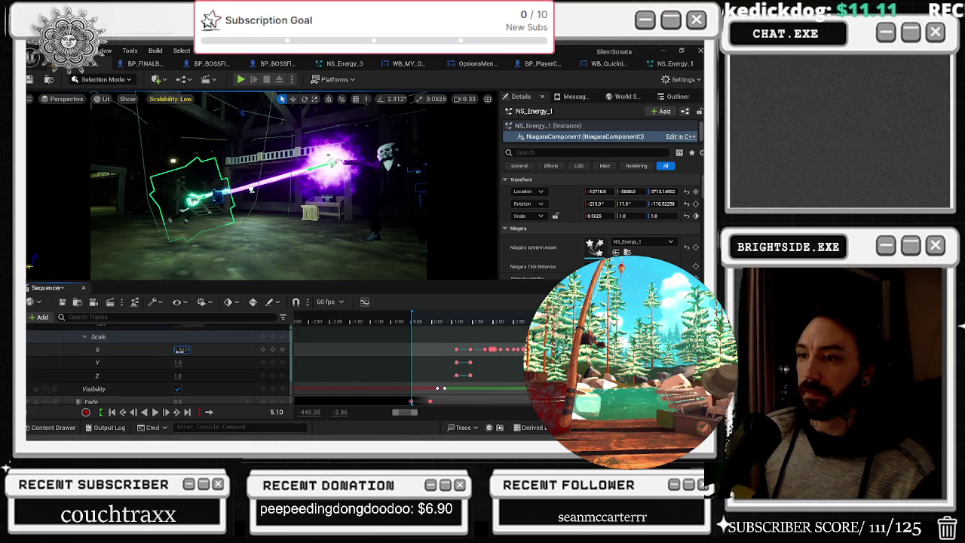
Step: Replay the beam shot several times, stopping at the beam's final frames
{"action": "scroll", "coordinate": [181, 350], "scroll_direction": "up", "scroll_amount": 3}
{"action": "key", "text": "space"}
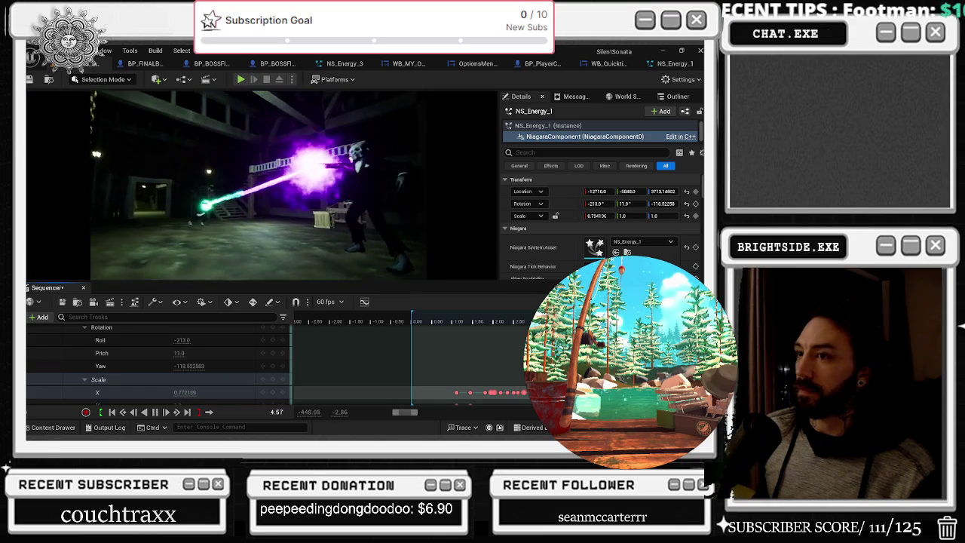
{"action": "key", "text": "space"}
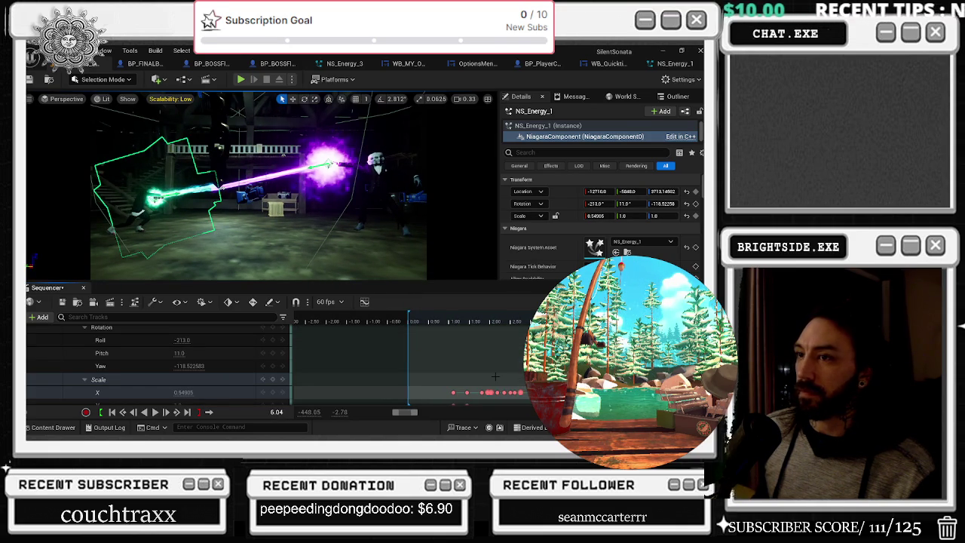
{"action": "key", "text": "space"}
{"action": "key", "text": "space"}
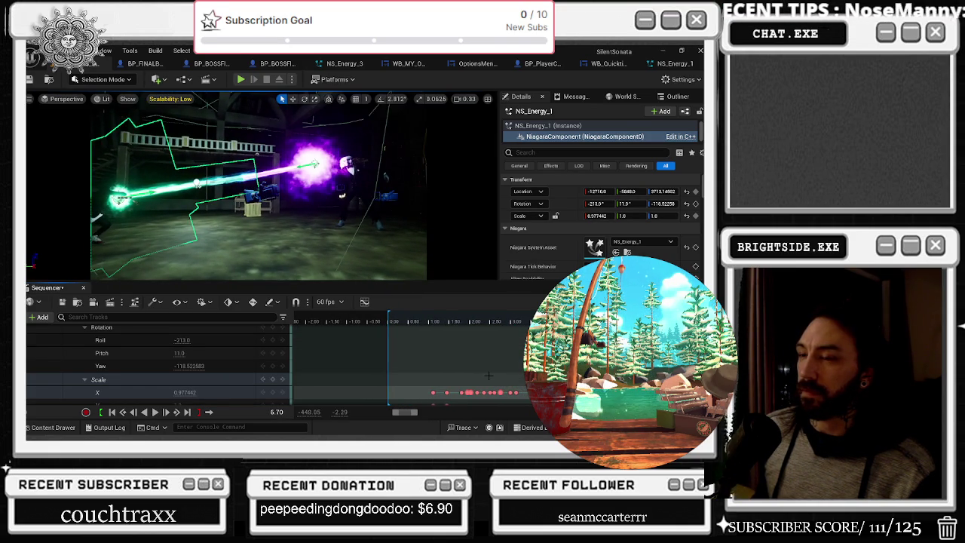
{"action": "key", "text": "space"}
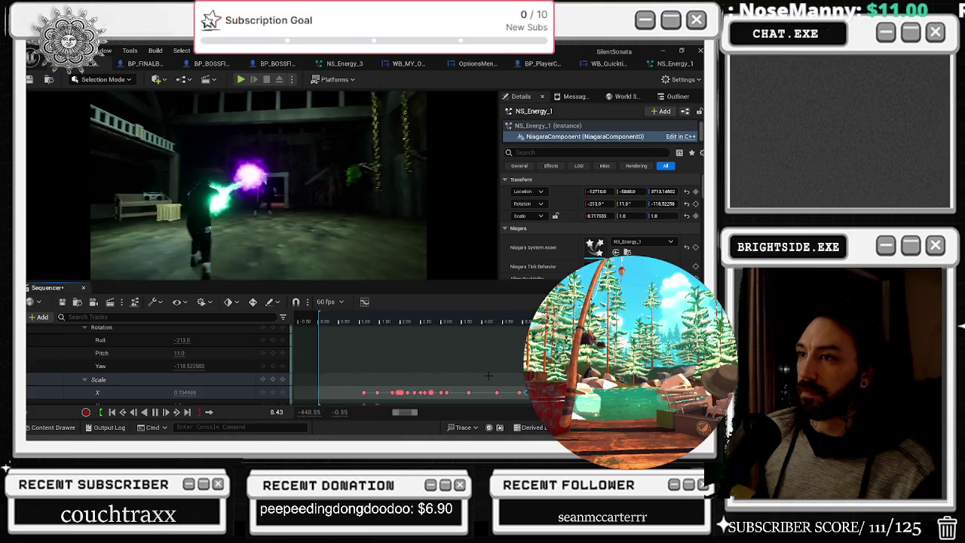
{"action": "key", "text": "space"}
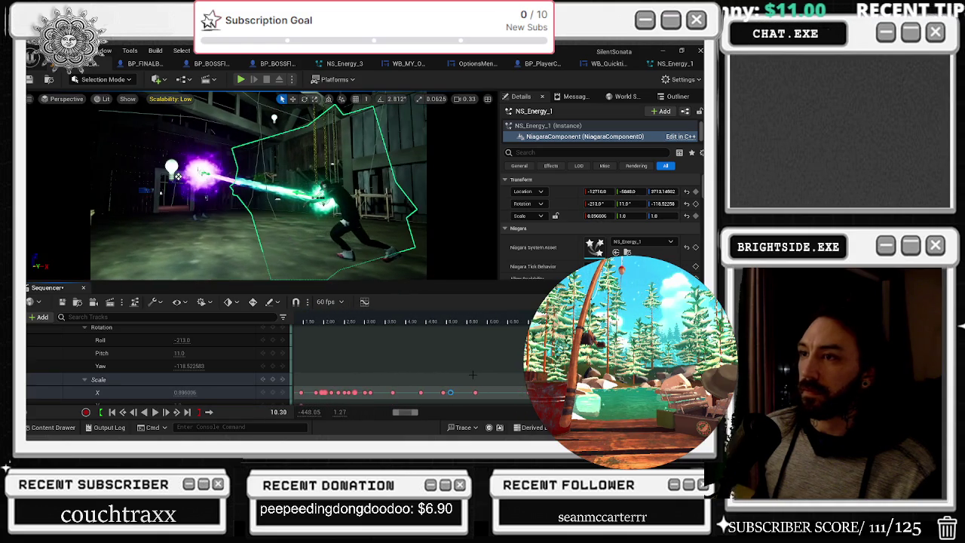
{"action": "scroll", "coordinate": [472, 375], "scroll_direction": "down", "scroll_amount": 3}
{"action": "key", "text": "space"}
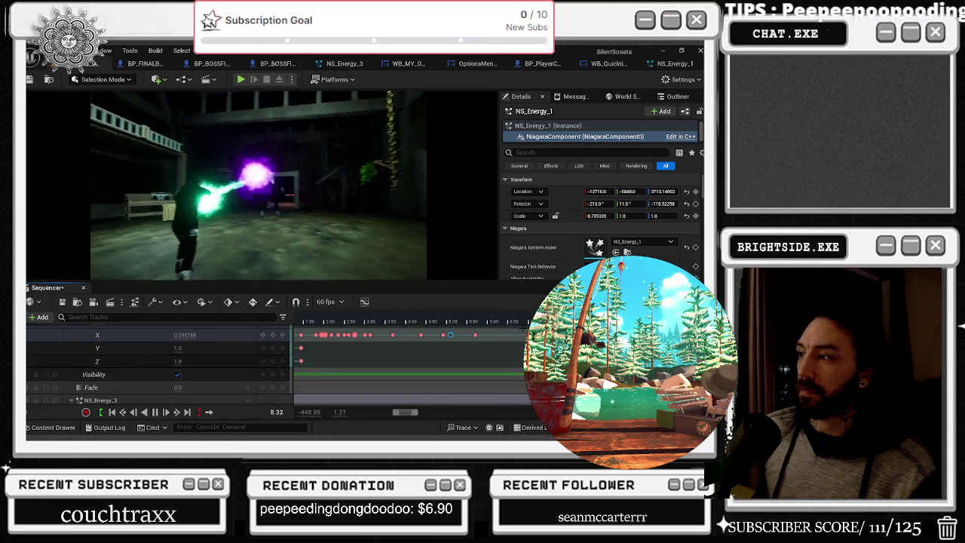
{"action": "key", "text": "space"}
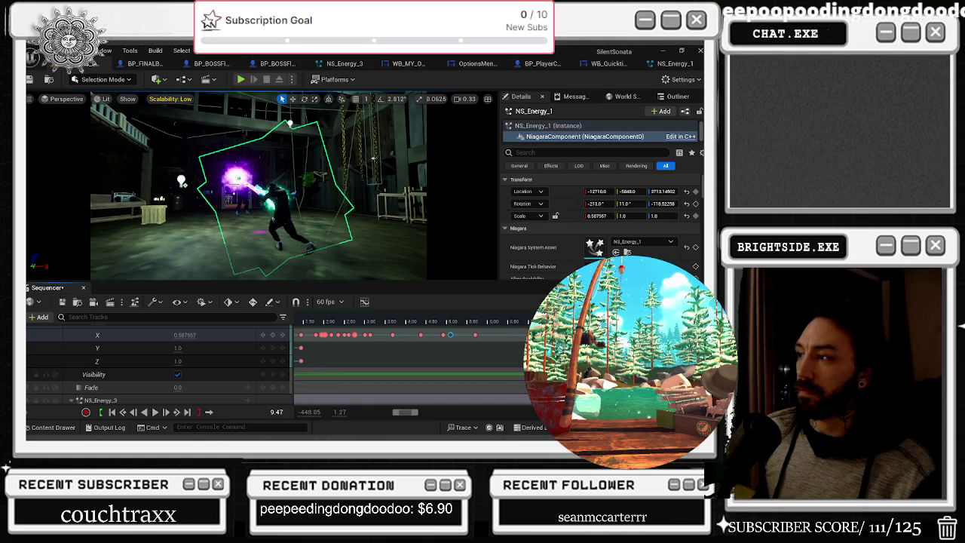
Step: Key NS_Energy_1 at Scale X 0.345 and Roll -264, with pitch 5 then back to 11
{"action": "left_click", "coordinate": [185, 335]}
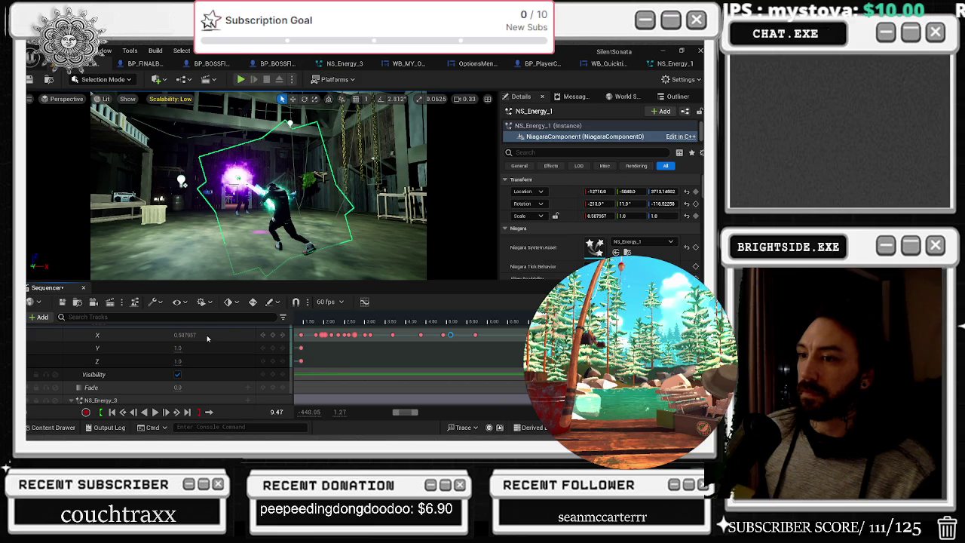
{"action": "scroll", "coordinate": [217, 343], "scroll_direction": "up", "scroll_amount": 1}
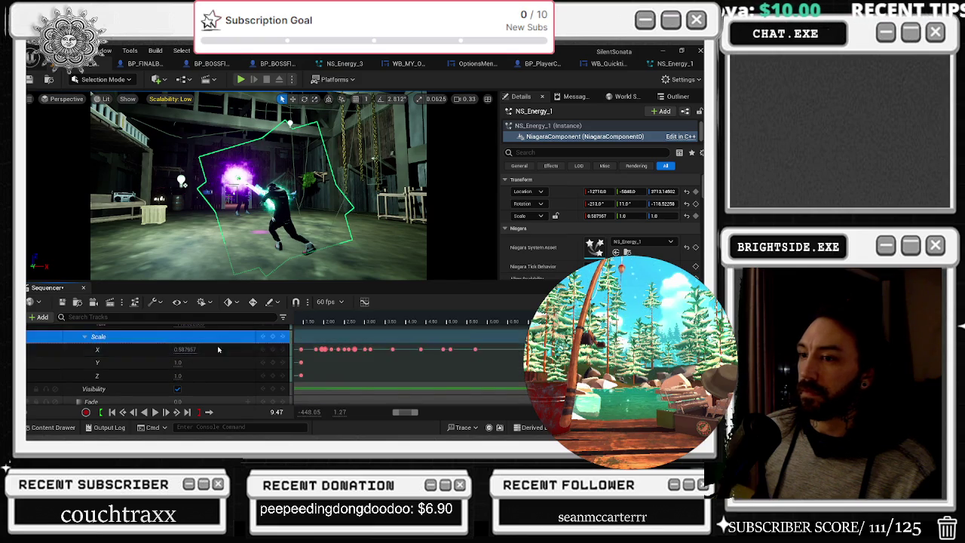
{"action": "left_click", "coordinate": [217, 348]}
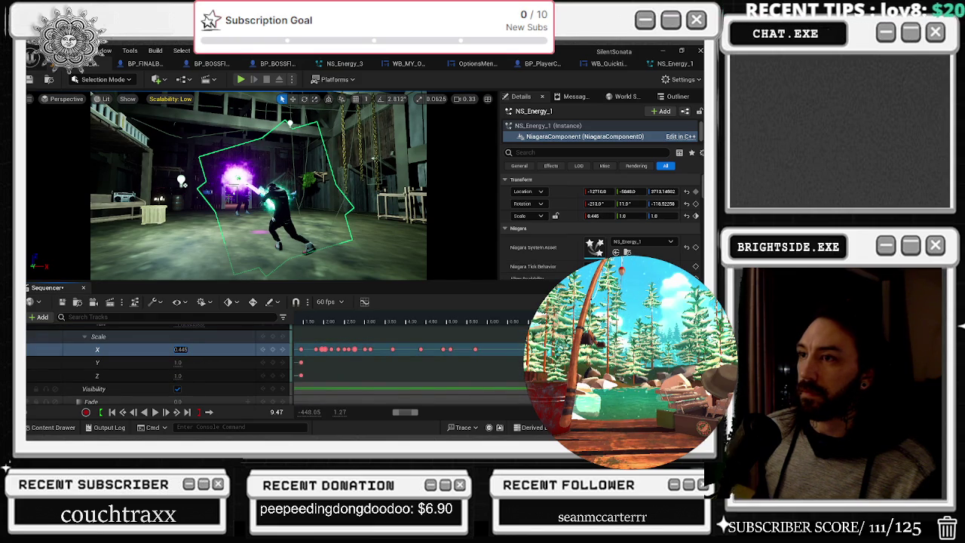
{"action": "scroll", "coordinate": [193, 356], "scroll_direction": "up", "scroll_amount": 2}
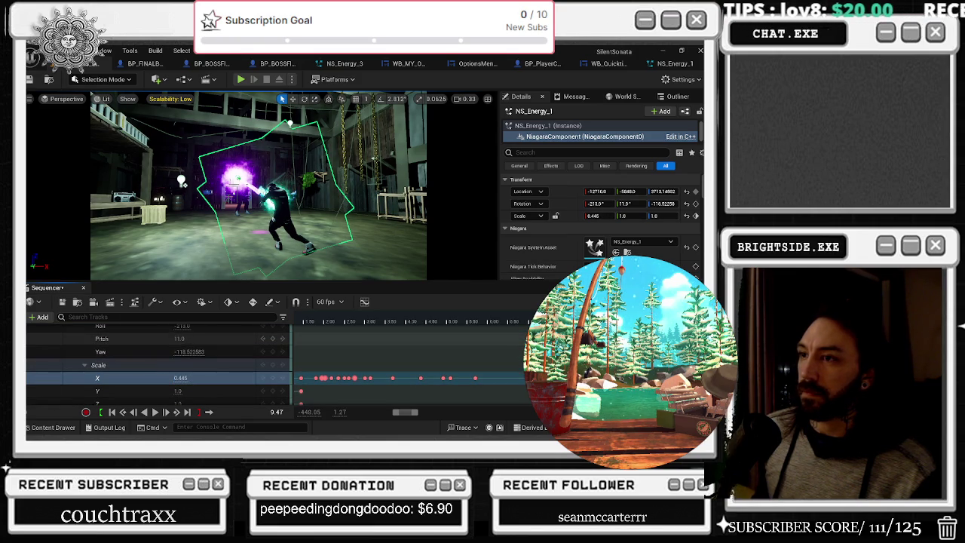
{"action": "type", "text": "5"}
{"action": "key", "text": "Return"}
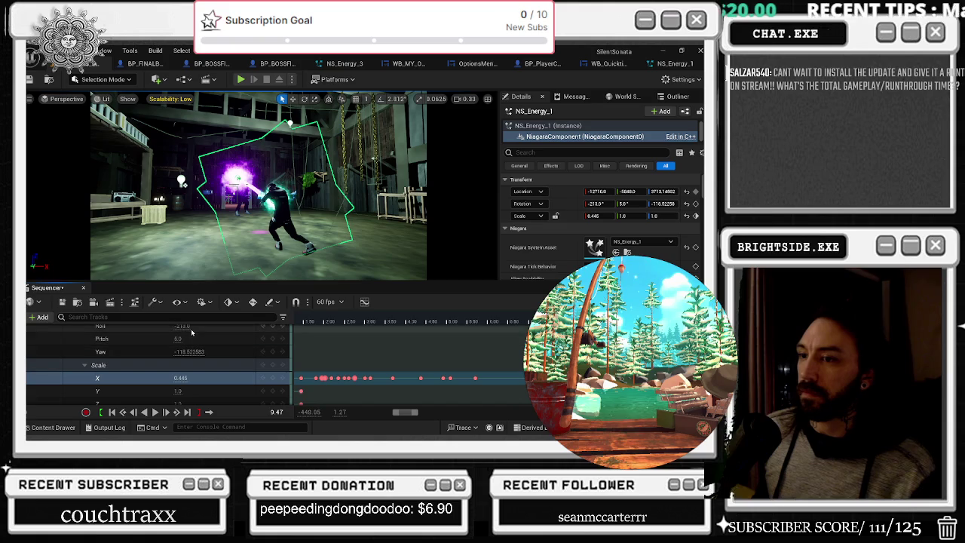
{"action": "mouse_move", "coordinate": [185, 333]}
{"action": "left_mouse_down"}
{"action": "mouse_move", "coordinate": [195, 333]}
{"action": "mouse_move", "coordinate": [172, 325]}
{"action": "left_mouse_up"}
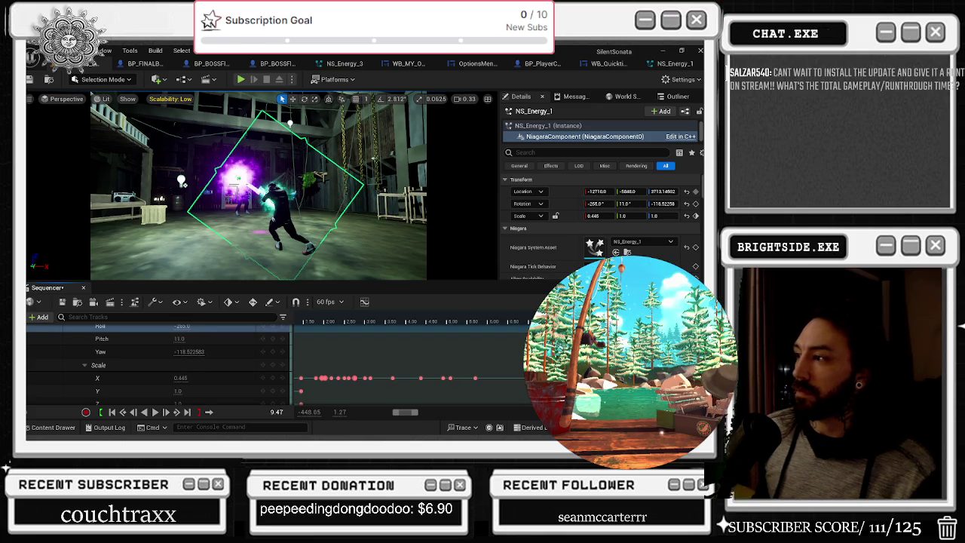
Step: Play back the thinner, rolled beam to preview the new keys
{"action": "key", "text": "space"}
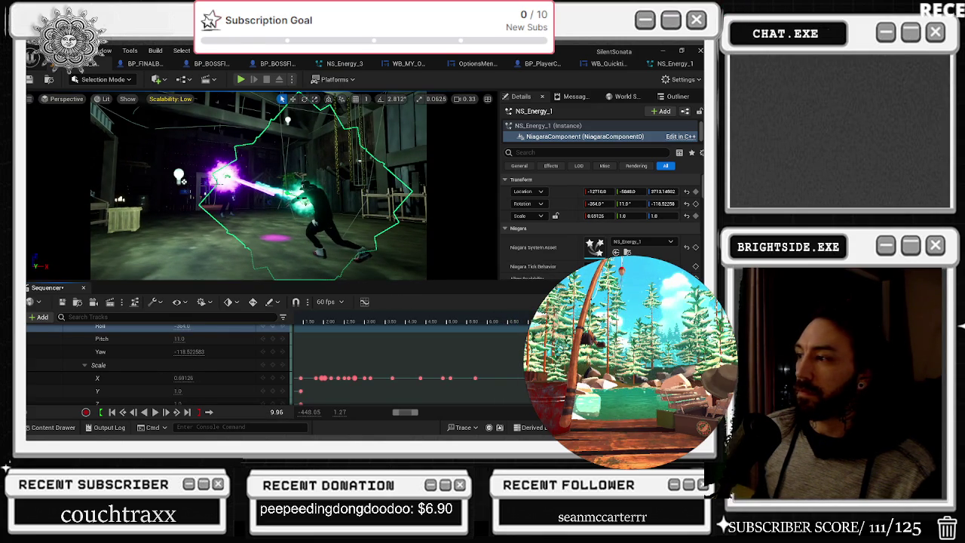
{"action": "scroll", "coordinate": [222, 377], "scroll_direction": "up", "scroll_amount": 2}
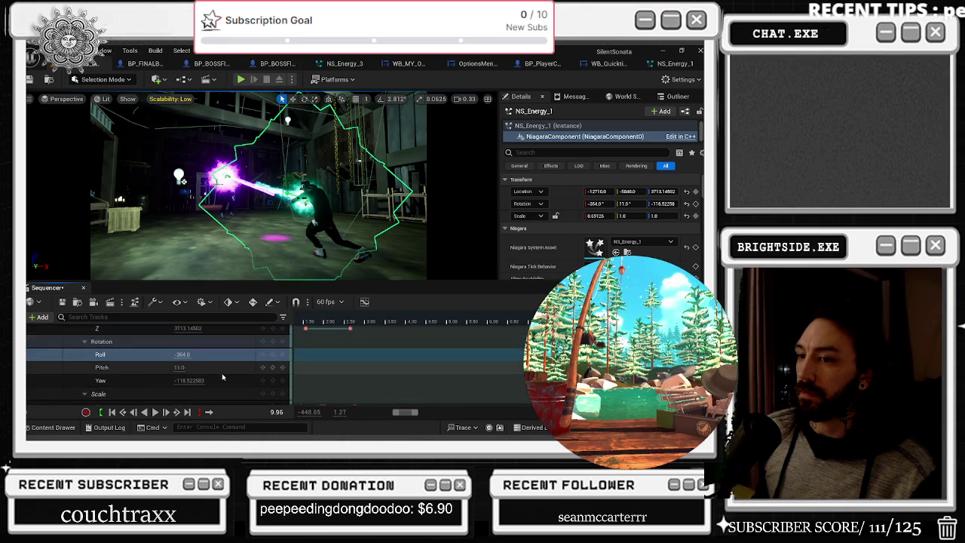
{"action": "scroll", "coordinate": [222, 375], "scroll_direction": "down", "scroll_amount": 5}
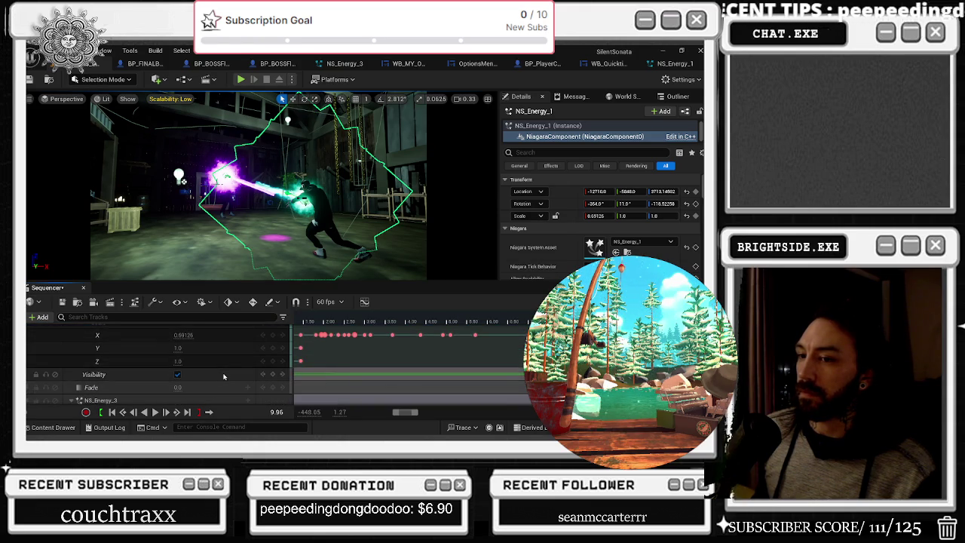
{"action": "scroll", "coordinate": [216, 365], "scroll_direction": "up", "scroll_amount": 2}
{"action": "left_click_drag", "start_coordinate": [217, 365], "coordinate": [205, 364]}
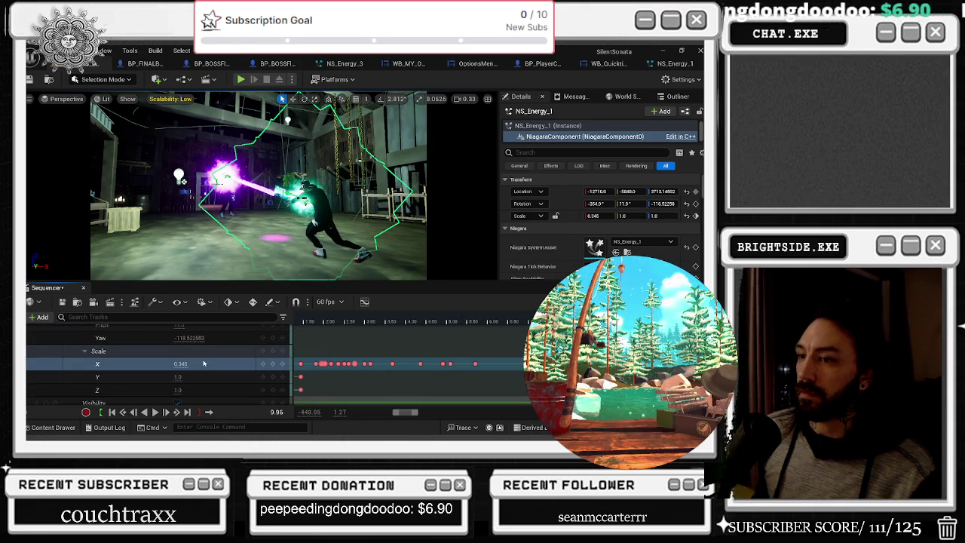
{"action": "scroll", "coordinate": [203, 364], "scroll_direction": "up", "scroll_amount": 5}
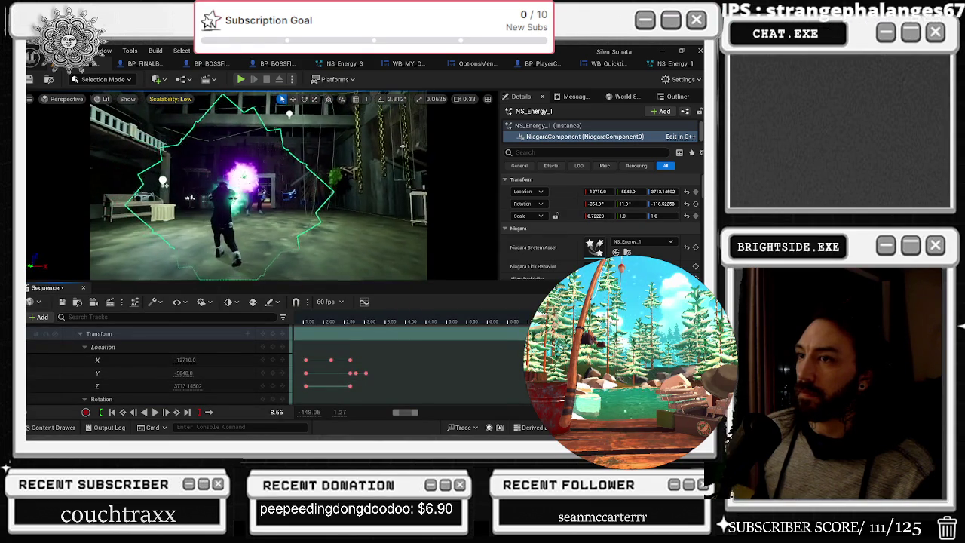
Step: Key the beam at 10.71 with Scale X 1.0775 and Location Z 3707, then play it
{"action": "left_click", "coordinate": [272, 353]}
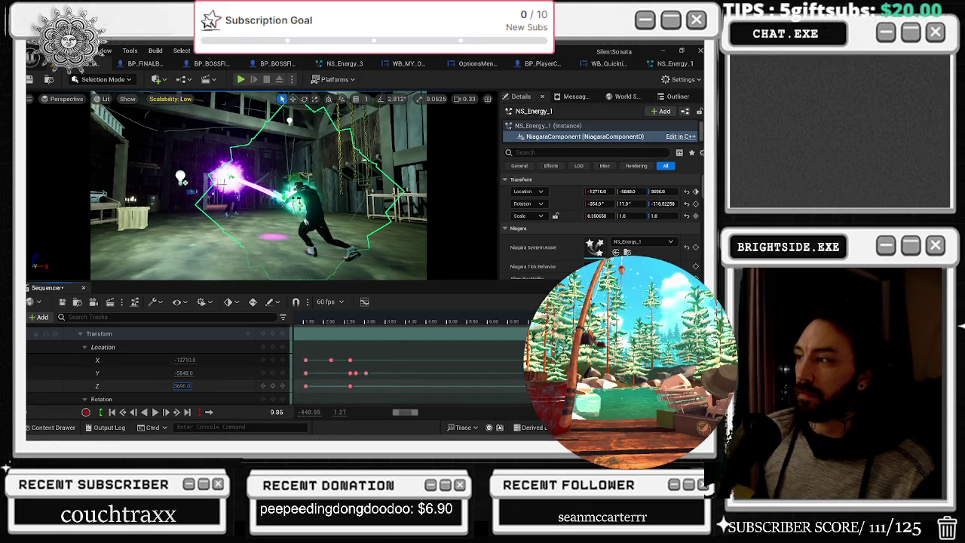
{"action": "key", "text": "Return"}
{"action": "key", "text": "space"}
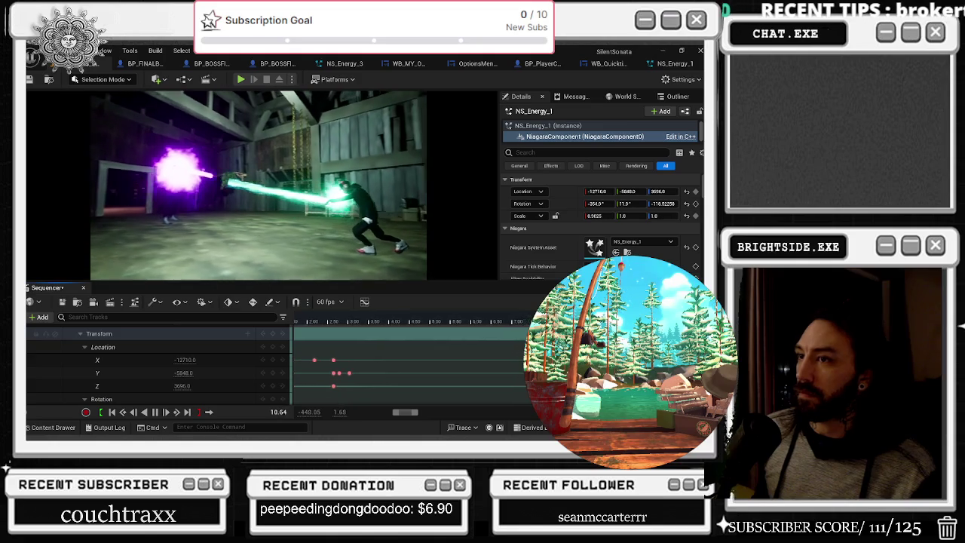
{"action": "key", "text": "space"}
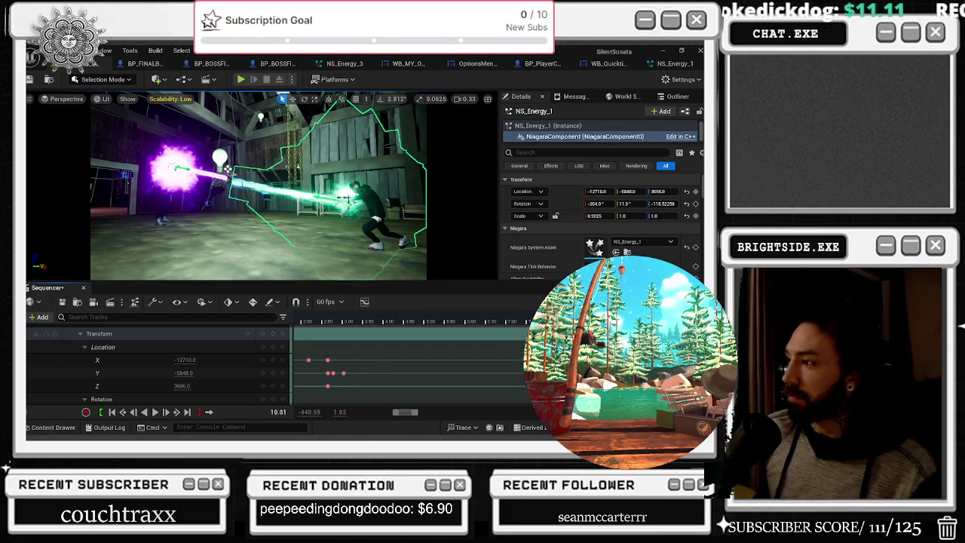
Step: Preview the beam again, undo a trial lower Z location, and replay from an earlier frame
{"action": "key", "text": "space"}
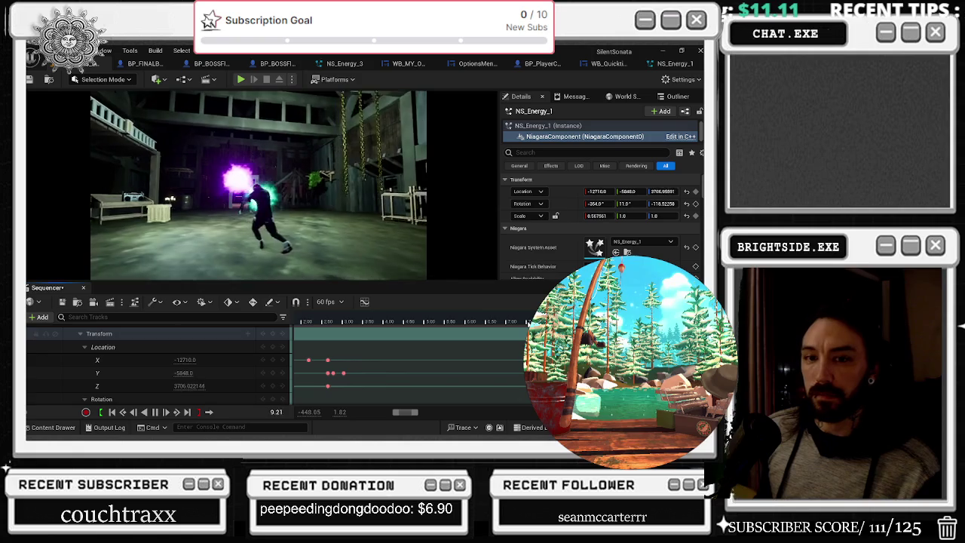
{"action": "key", "text": "space"}
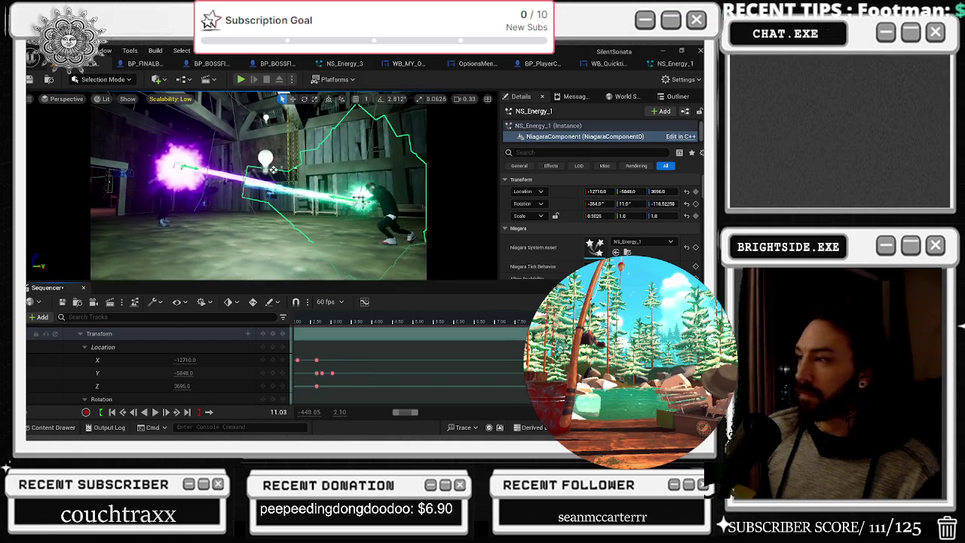
{"action": "left_click_drag", "start_coordinate": [179, 385], "coordinate": [170, 385]}
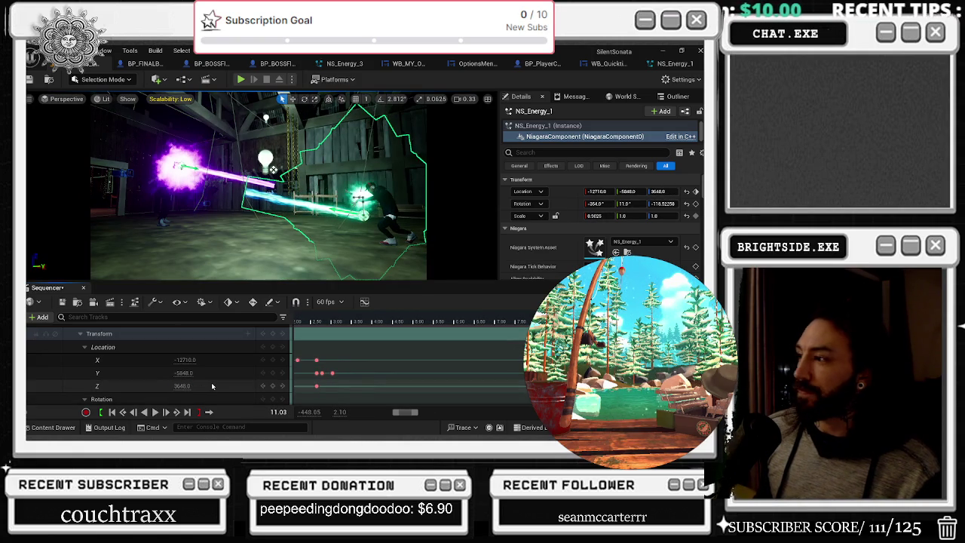
{"action": "key", "text": "ctrl+z"}
{"action": "key", "text": "ctrl+z"}
{"action": "key", "text": "ctrl+z"}
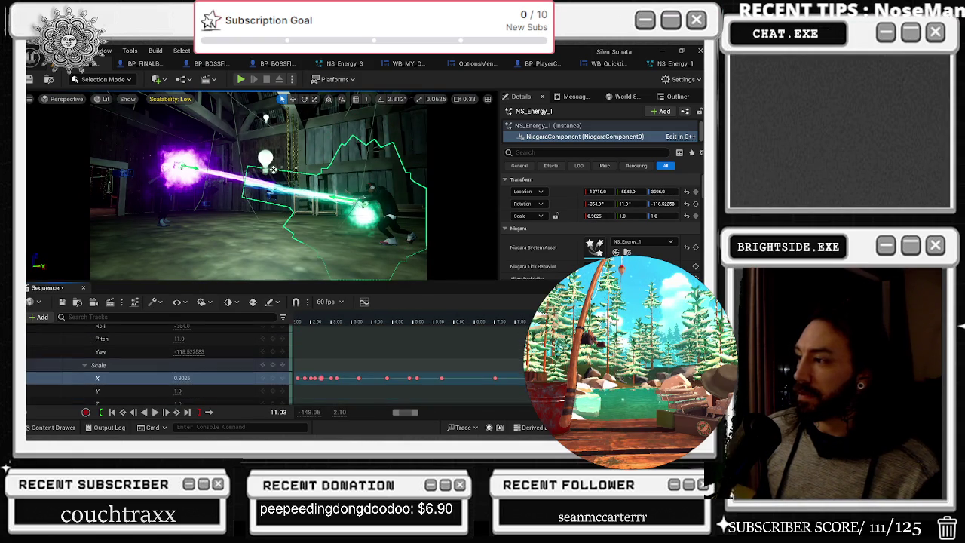
{"action": "scroll", "coordinate": [208, 383], "scroll_direction": "down", "scroll_amount": 1}
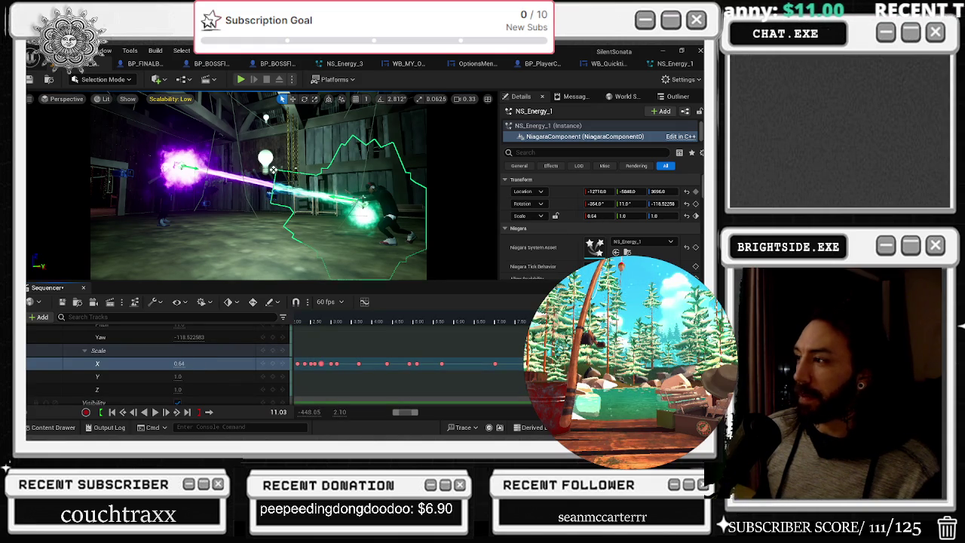
{"action": "key", "text": "Left"}
{"action": "key", "text": "Left"}
{"action": "key", "text": "Left"}
{"action": "key", "text": "Left"}
{"action": "key", "text": "Left"}
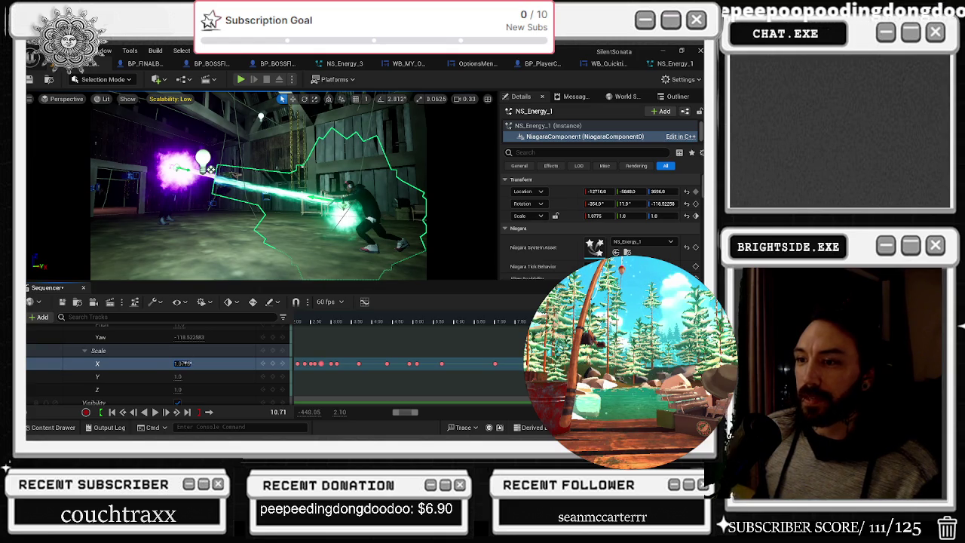
{"action": "scroll", "coordinate": [183, 349], "scroll_direction": "up", "scroll_amount": 2}
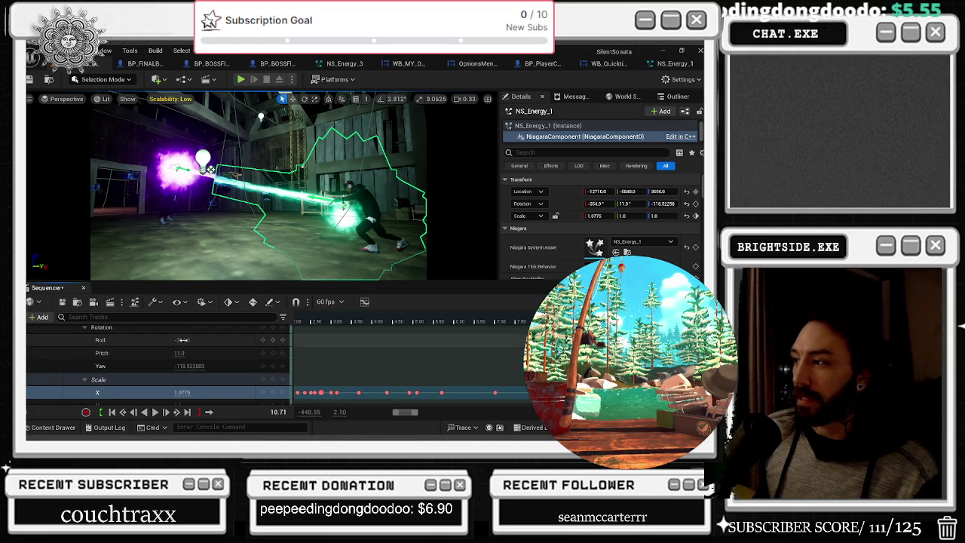
{"action": "scroll", "coordinate": [188, 341], "scroll_direction": "up", "scroll_amount": 3}
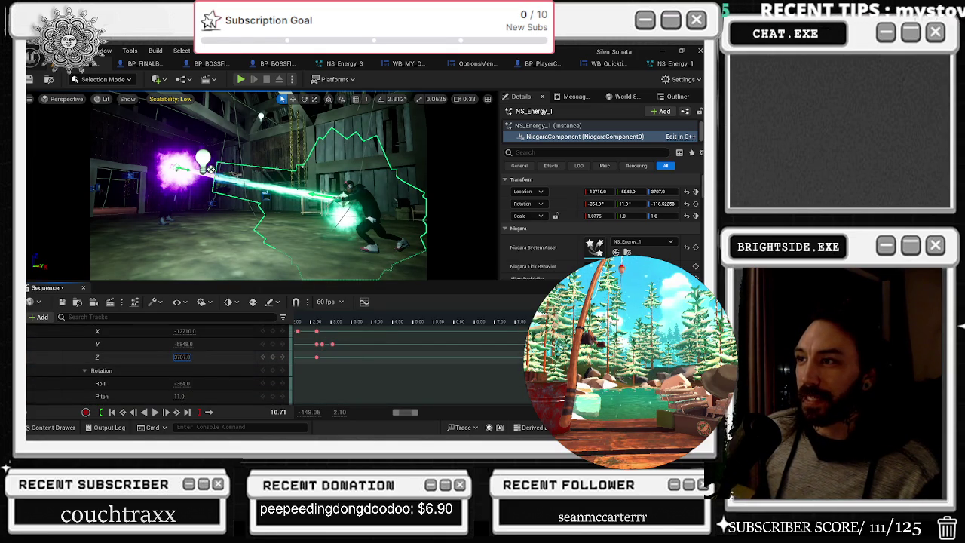
{"action": "key", "text": "space"}
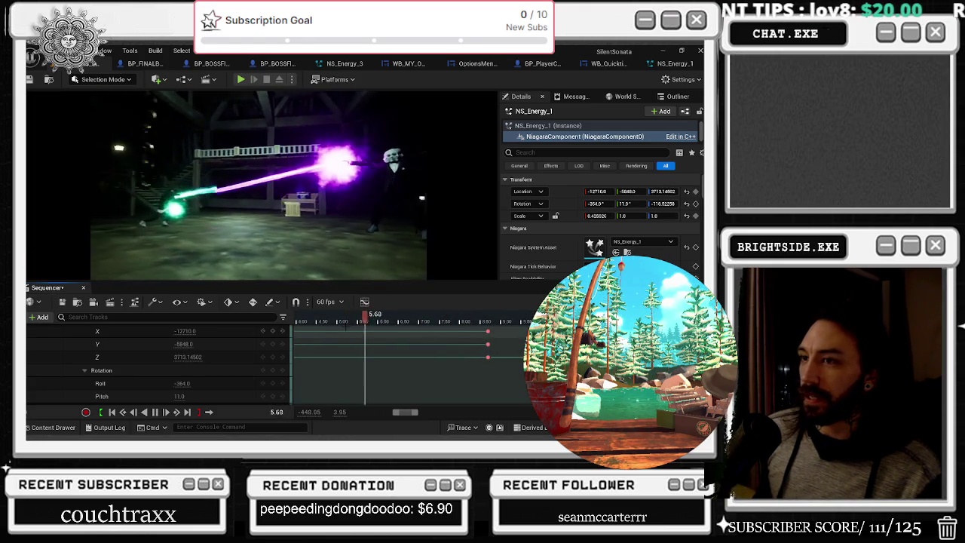
{"action": "key", "text": "space"}
{"action": "scroll", "coordinate": [406, 334], "scroll_direction": "down", "scroll_amount": 3}
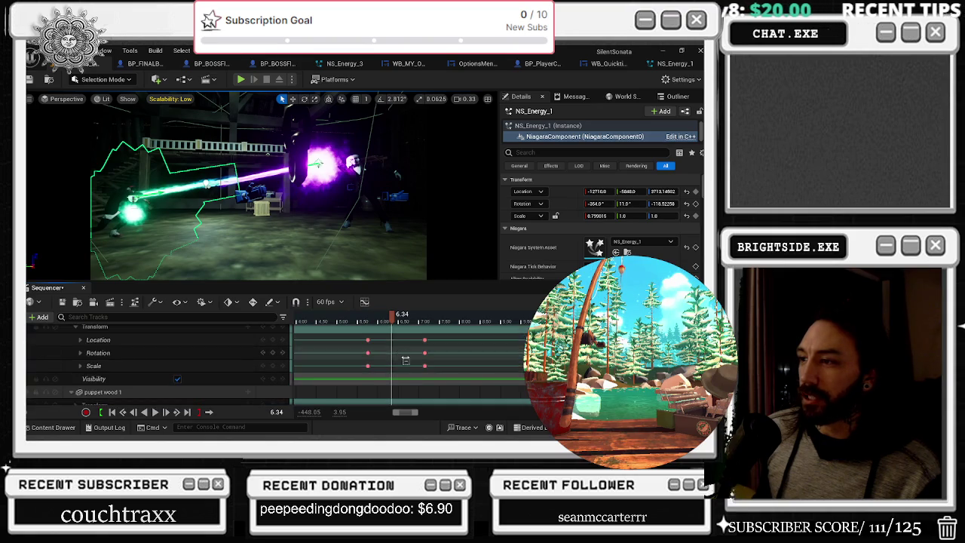
{"action": "key", "text": "Up"}
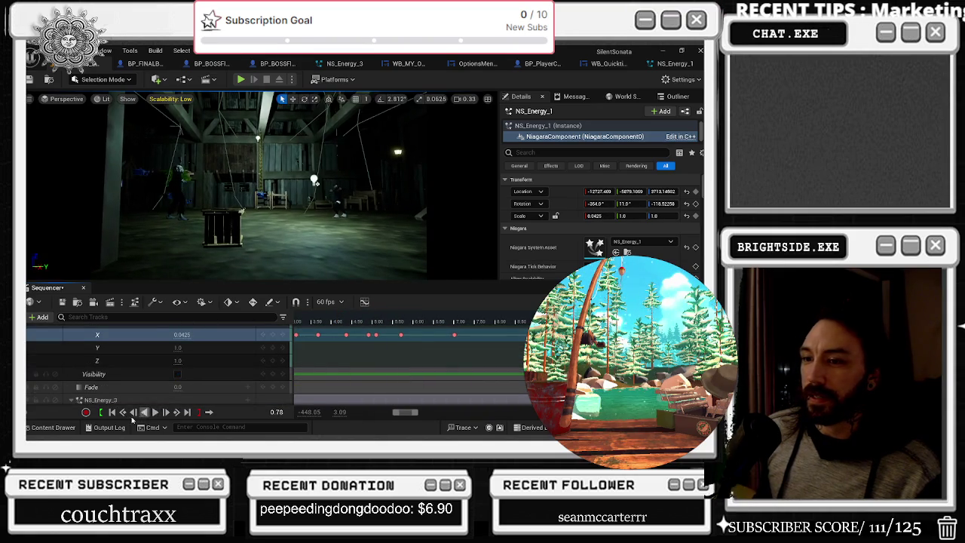
{"action": "left_click", "coordinate": [127, 417]}
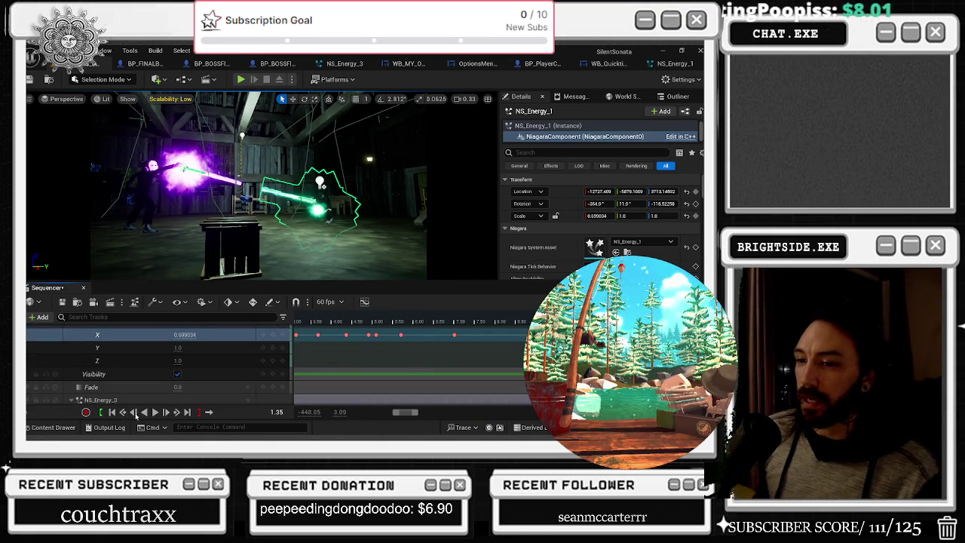
{"action": "left_click", "coordinate": [113, 412]}
{"action": "left_click", "coordinate": [154, 413]}
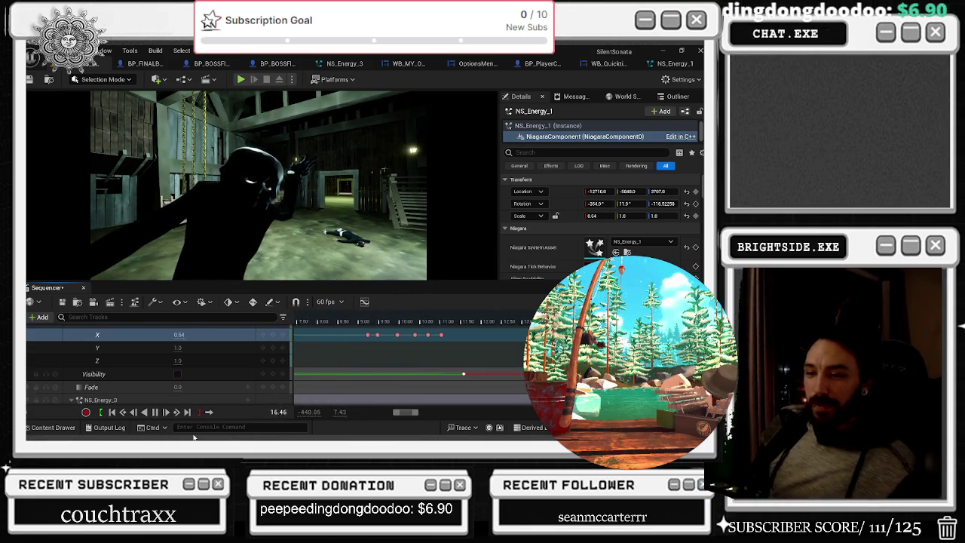
{"action": "left_click", "coordinate": [112, 412]}
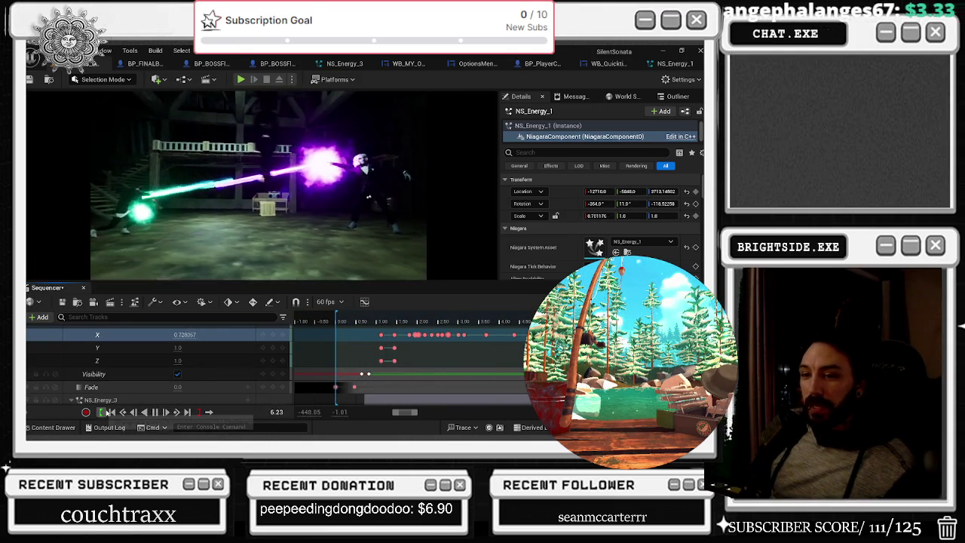
{"action": "left_click", "coordinate": [112, 412]}
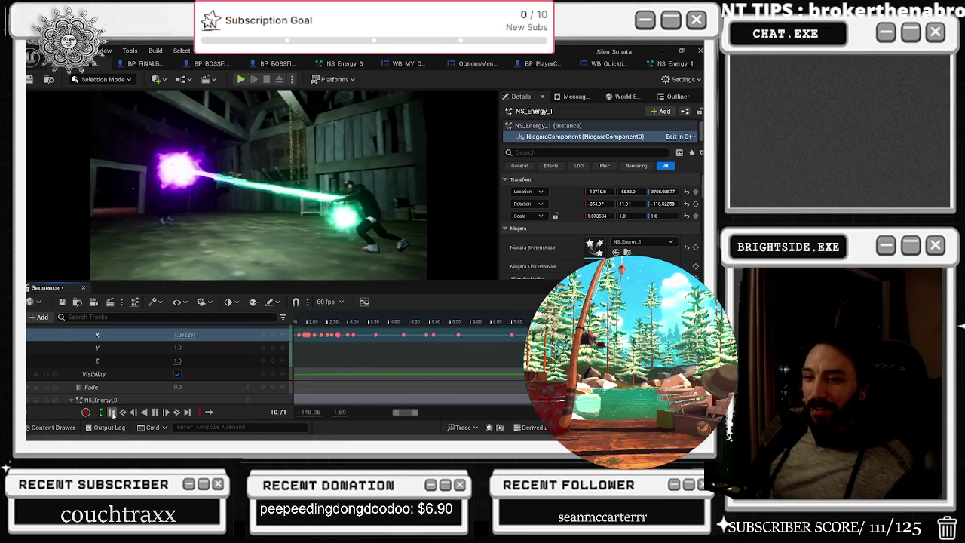
{"action": "left_click", "coordinate": [133, 412]}
{"action": "key", "text": "space"}
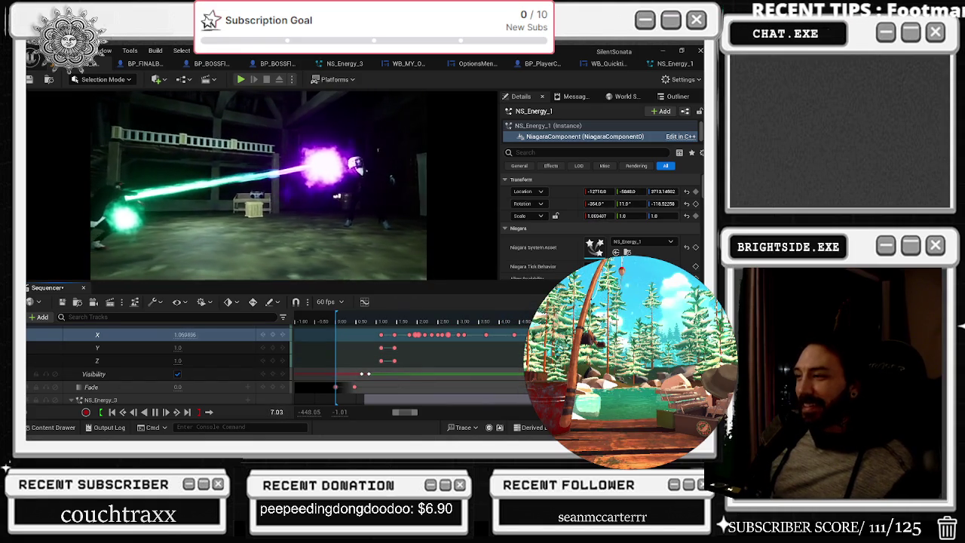
{"action": "left_click_drag", "start_coordinate": [426, 320], "coordinate": [516, 321]}
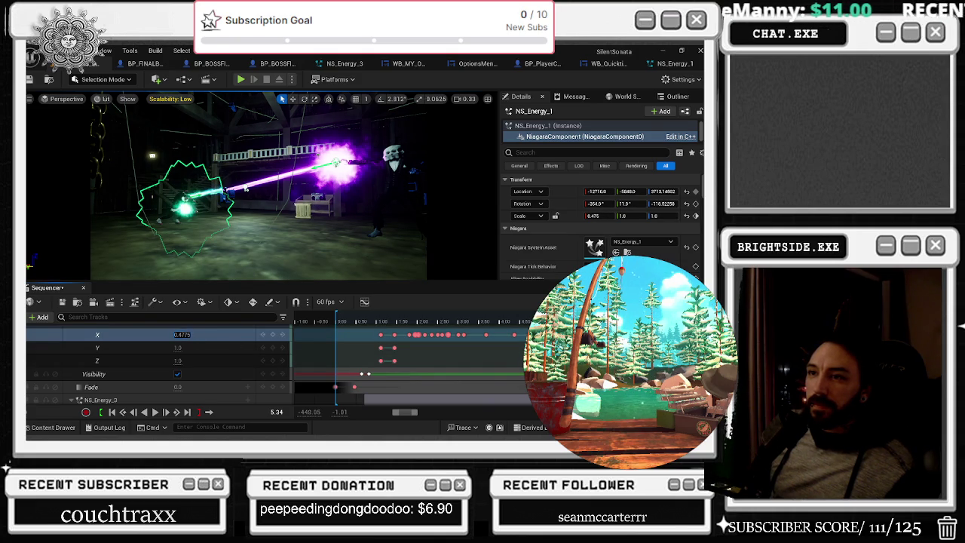
{"action": "left_click", "coordinate": [459, 322]}
{"action": "key", "text": "space"}
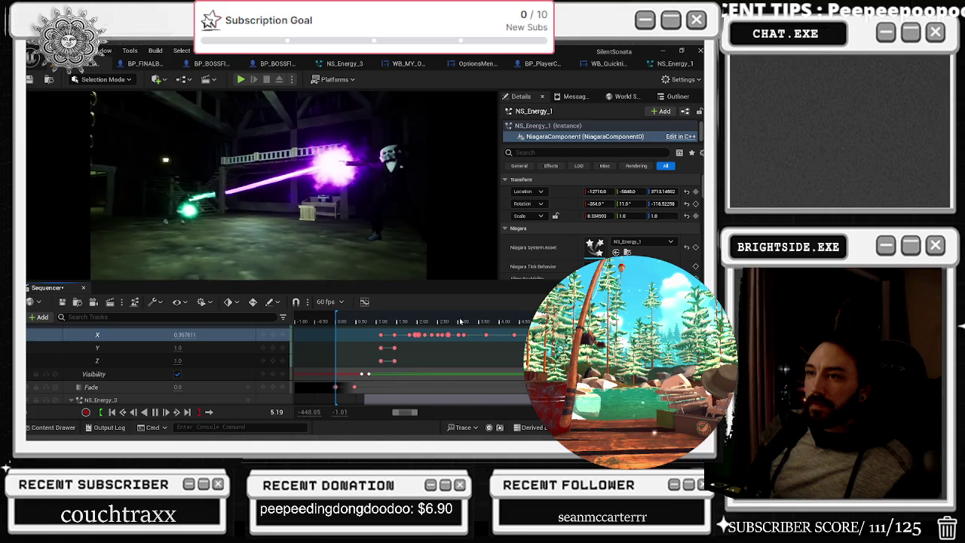
{"action": "key", "text": "space"}
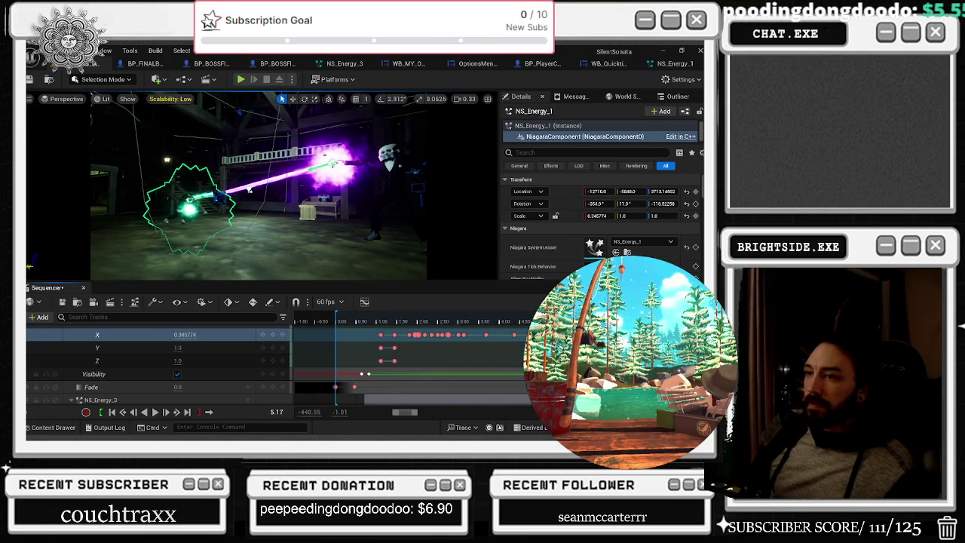
{"action": "key", "text": "Right"}
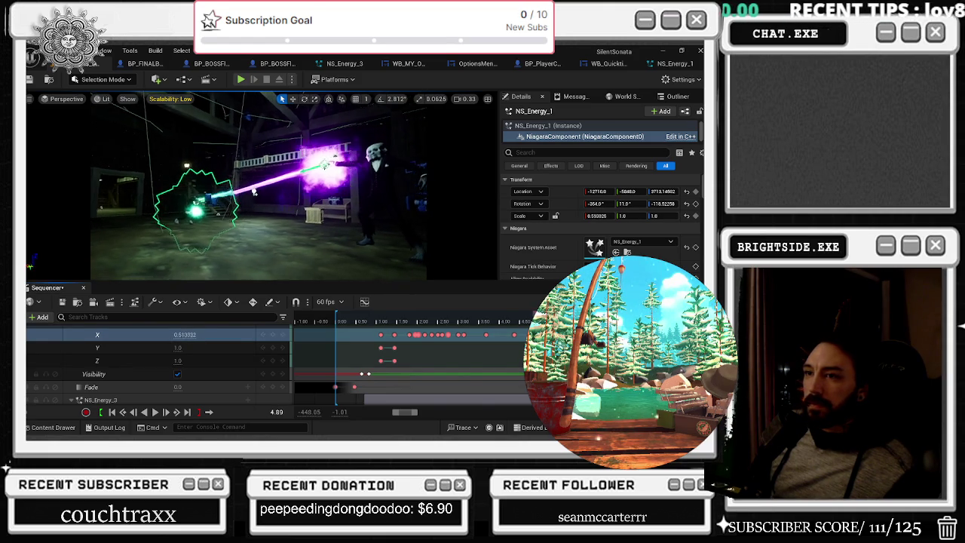
{"action": "mouse_move", "coordinate": [520, 313]}
{"action": "left_mouse_down"}
{"action": "mouse_move", "coordinate": [377, 314]}
{"action": "mouse_move", "coordinate": [341, 344]}
{"action": "mouse_move", "coordinate": [378, 339]}
{"action": "left_mouse_up"}
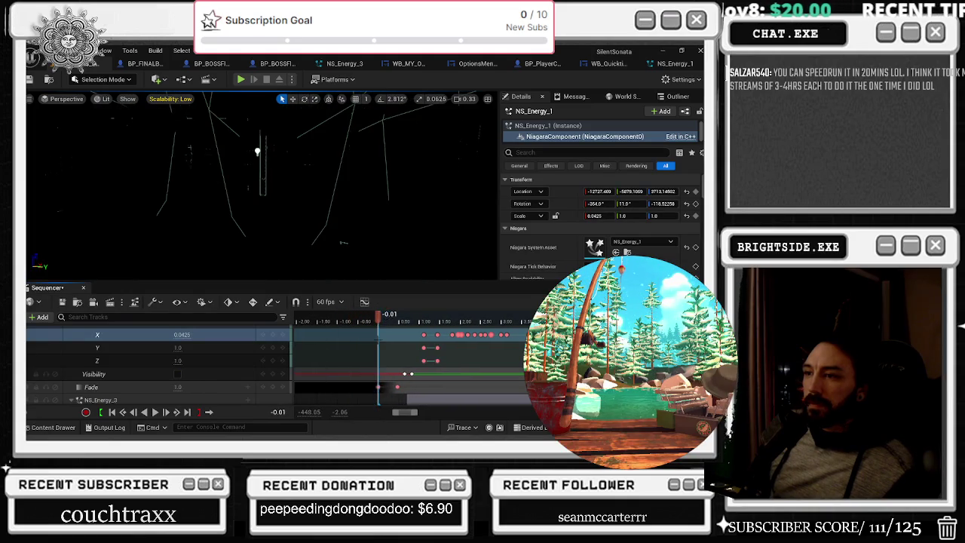
{"action": "key", "text": "space"}
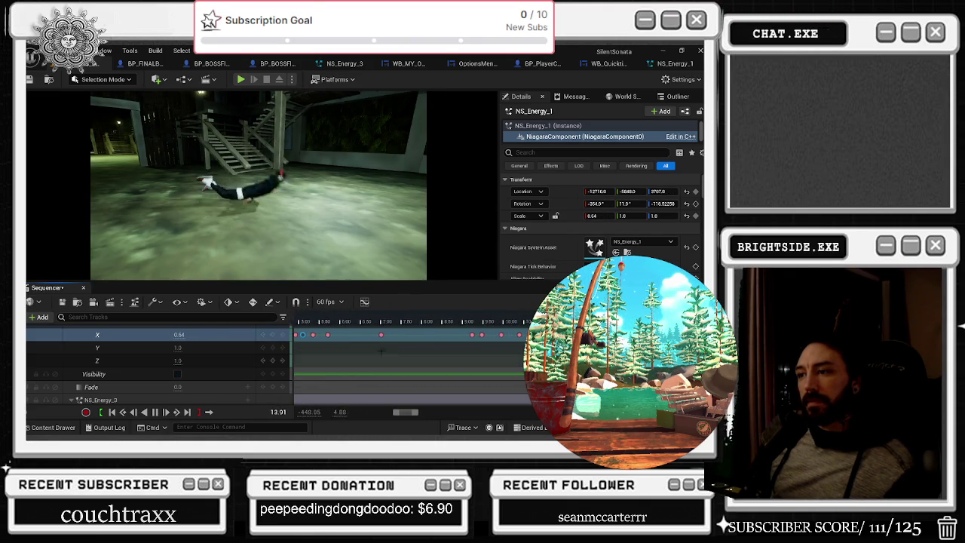
Step: Rewind the playhead to about 0.10 and replay the shot
{"action": "scroll", "coordinate": [386, 353], "scroll_direction": "up", "scroll_amount": 3}
{"action": "scroll", "coordinate": [389, 354], "scroll_direction": "down", "scroll_amount": 4}
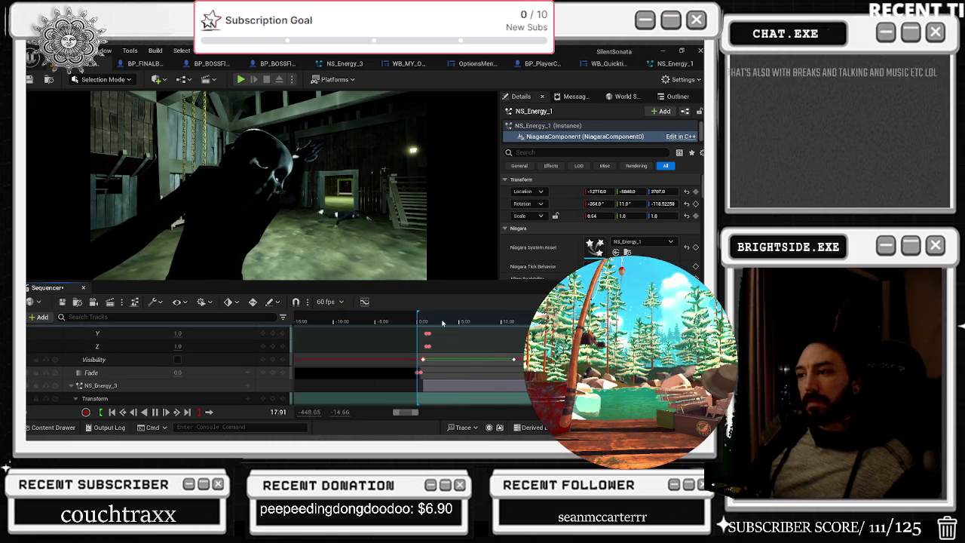
{"action": "left_click", "coordinate": [419, 324]}
{"action": "left_click_drag", "start_coordinate": [419, 324], "coordinate": [417, 325]}
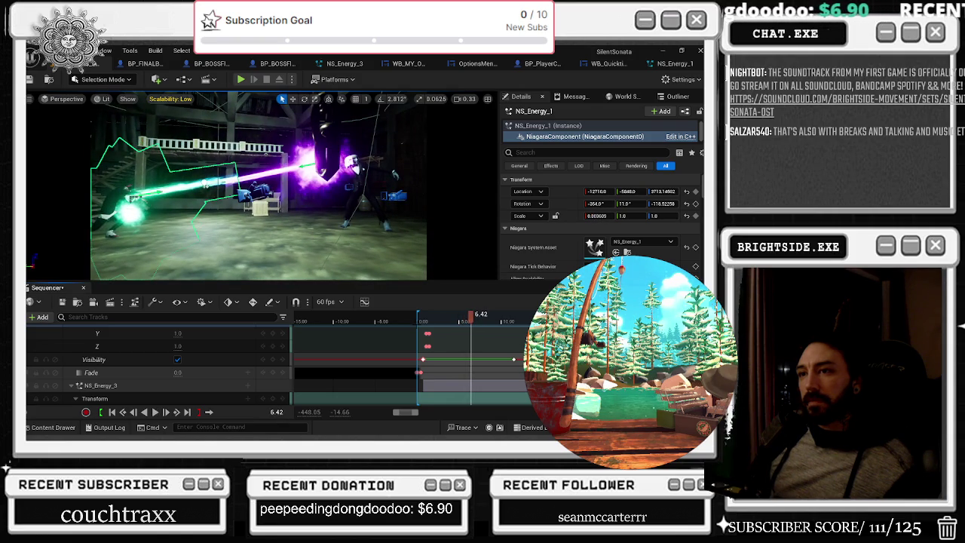
{"action": "key", "text": "space"}
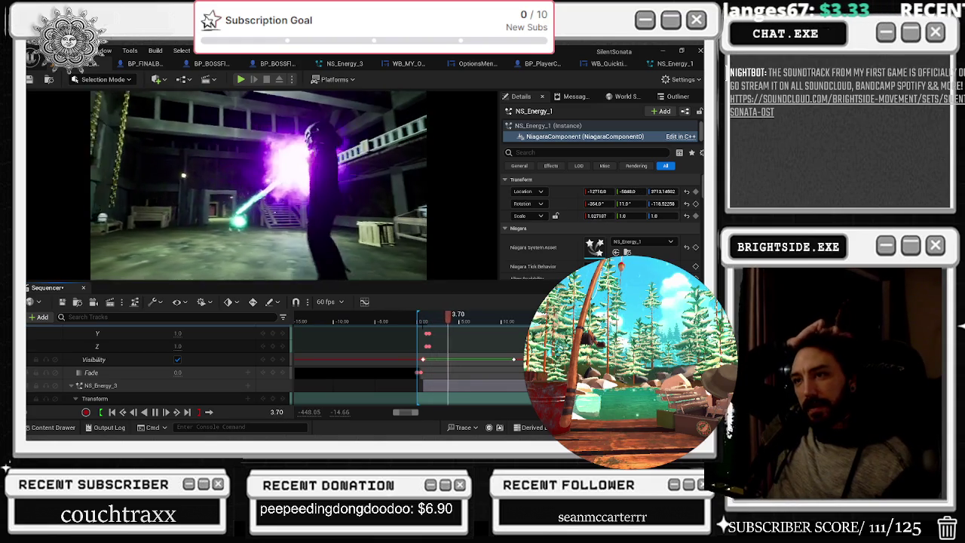
Step: At 5.75, key a reduced Scale Z and Location Z of 3703 for the beam
{"action": "key", "text": "space"}
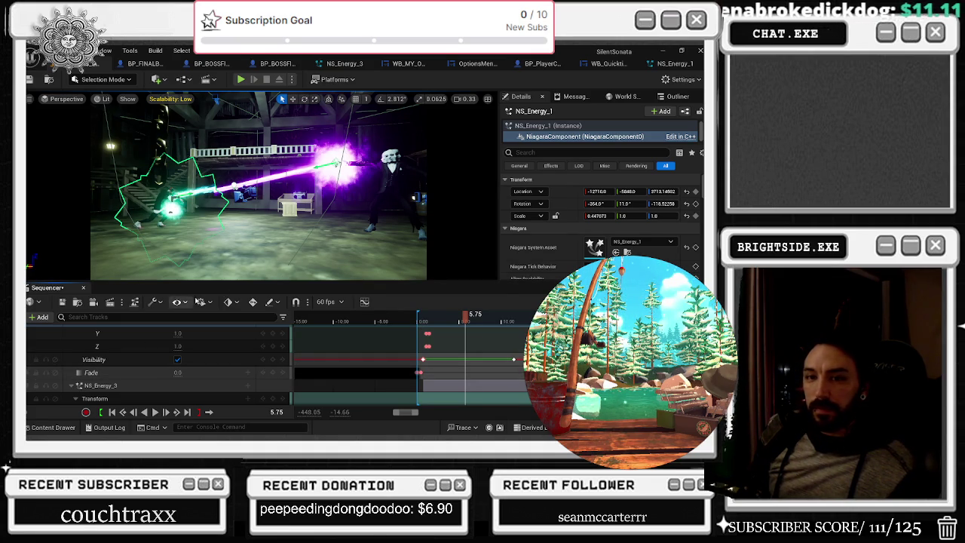
{"action": "left_click_drag", "start_coordinate": [178, 346], "coordinate": [175, 346]}
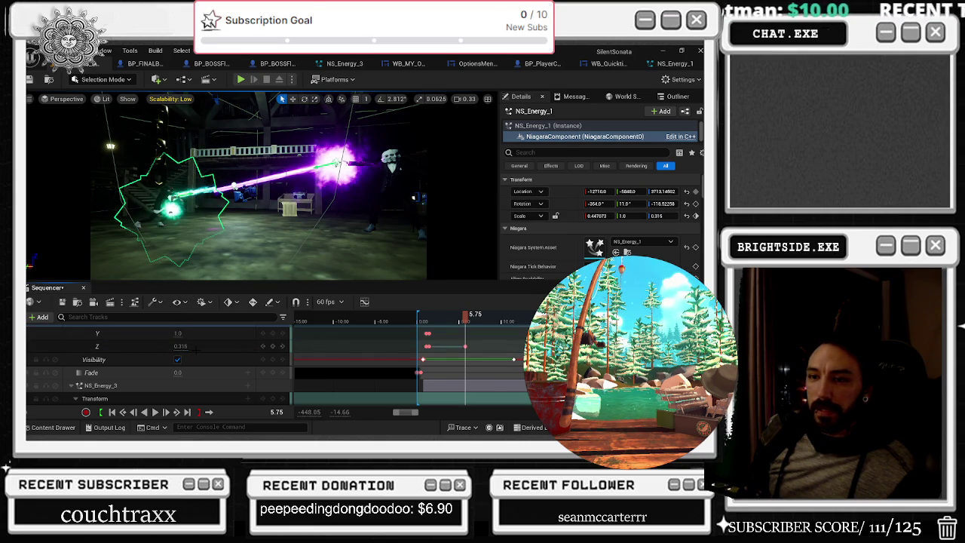
{"action": "scroll", "coordinate": [194, 349], "scroll_direction": "up", "scroll_amount": 3}
{"action": "scroll", "coordinate": [202, 354], "scroll_direction": "up", "scroll_amount": 1}
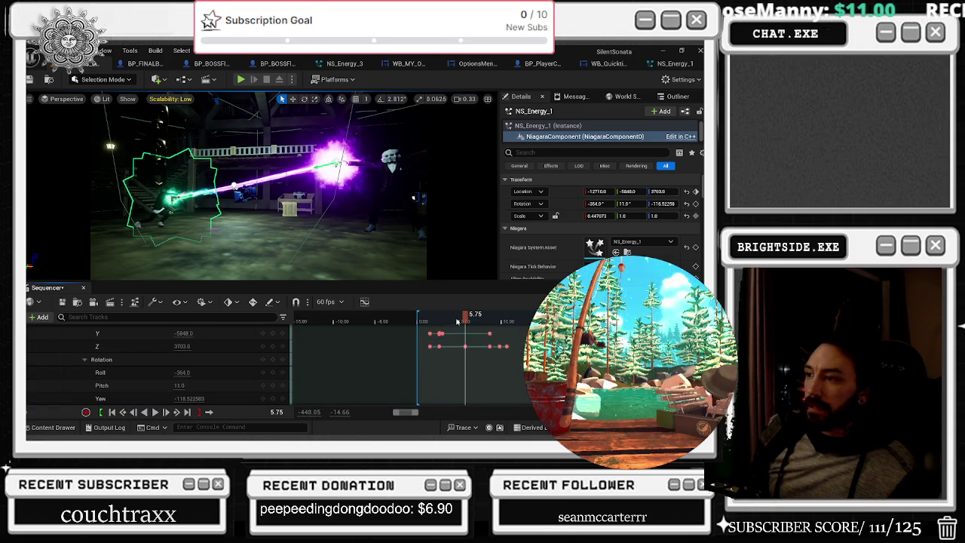
Step: At about 6.4 seconds, key the beam's Z location to about 3710
{"action": "left_click_drag", "start_coordinate": [461, 316], "coordinate": [423, 320]}
{"action": "key", "text": "space"}
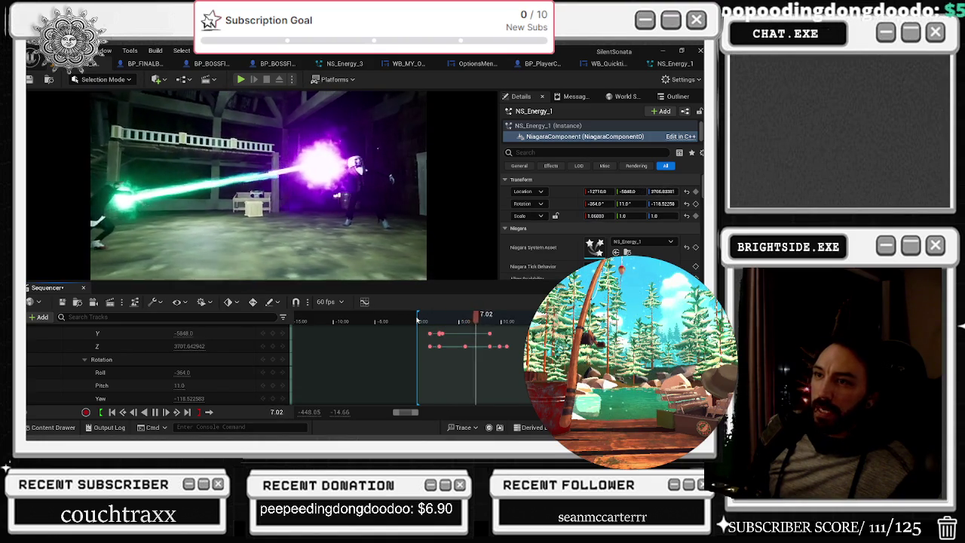
{"action": "left_click", "coordinate": [474, 320]}
{"action": "left_click_drag", "start_coordinate": [474, 320], "coordinate": [472, 321]}
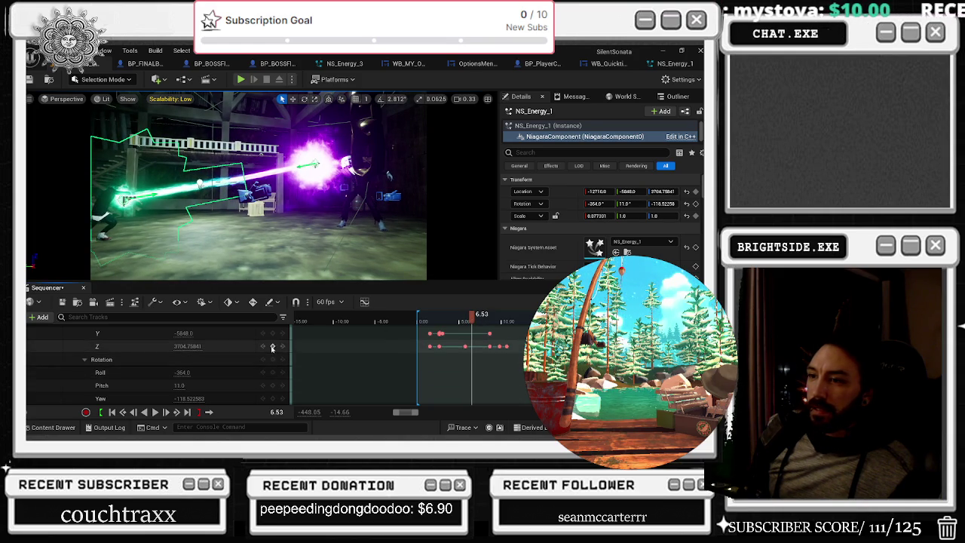
{"action": "left_click", "coordinate": [283, 346]}
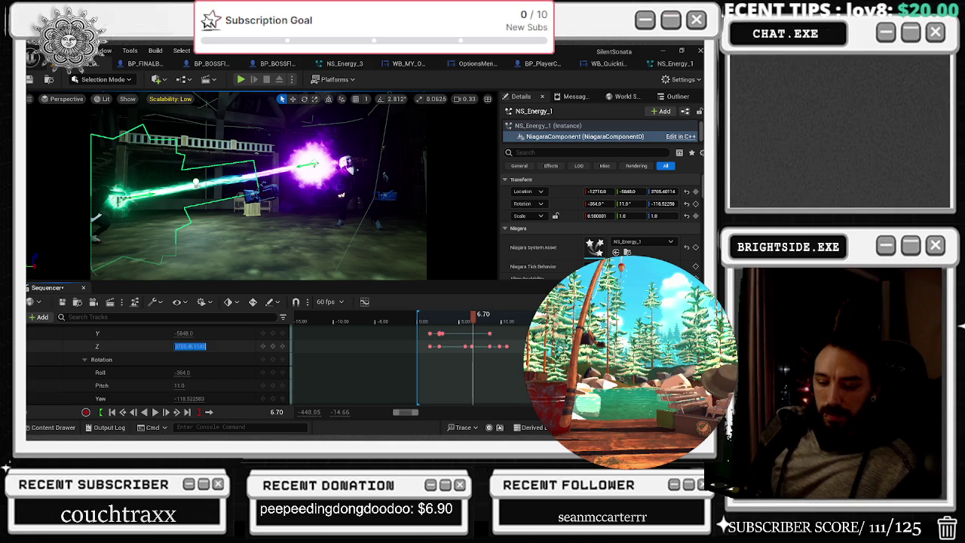
{"action": "type", "text": "3710.000007"}
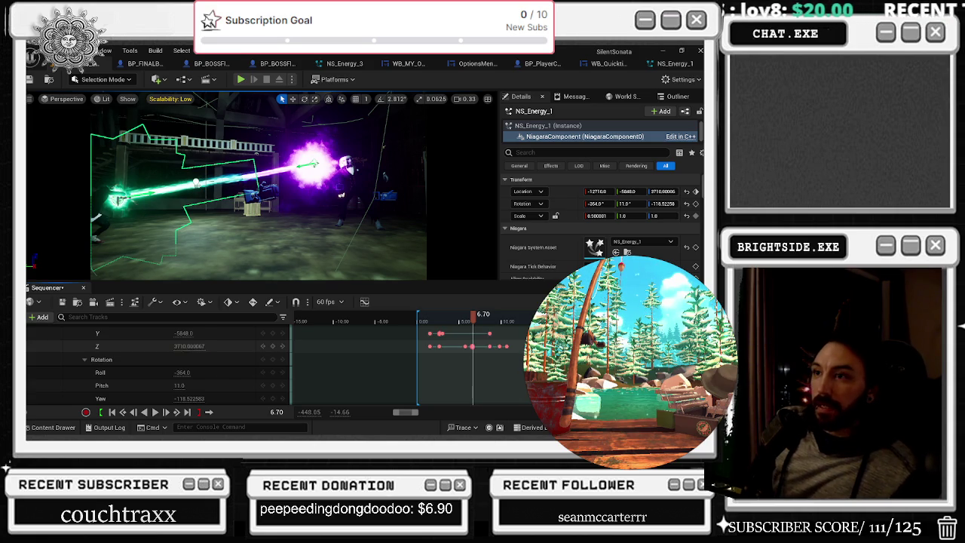
Step: Replay the cinematic from the beginning to check the new beam height
{"action": "left_click", "coordinate": [457, 317]}
{"action": "key", "text": "space"}
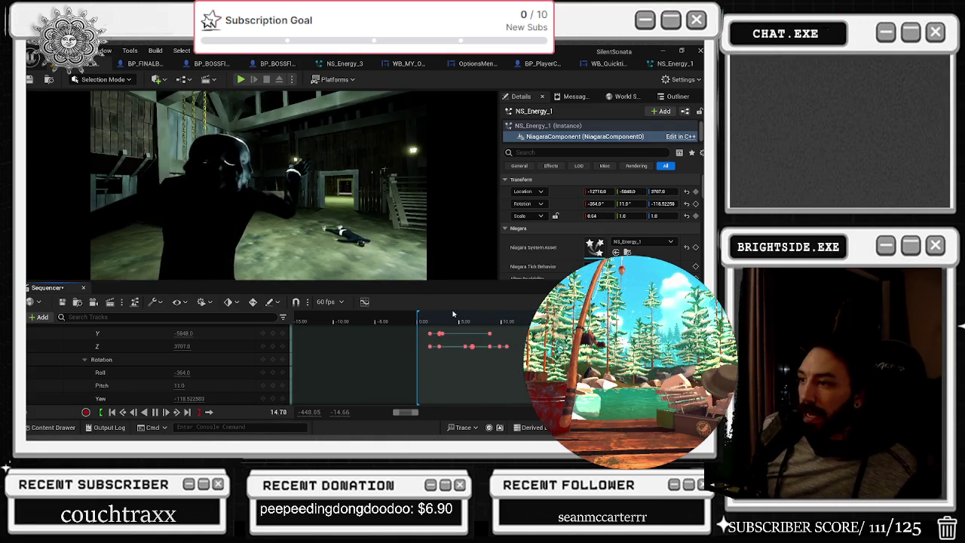
{"action": "left_click_drag", "start_coordinate": [457, 318], "coordinate": [419, 322]}
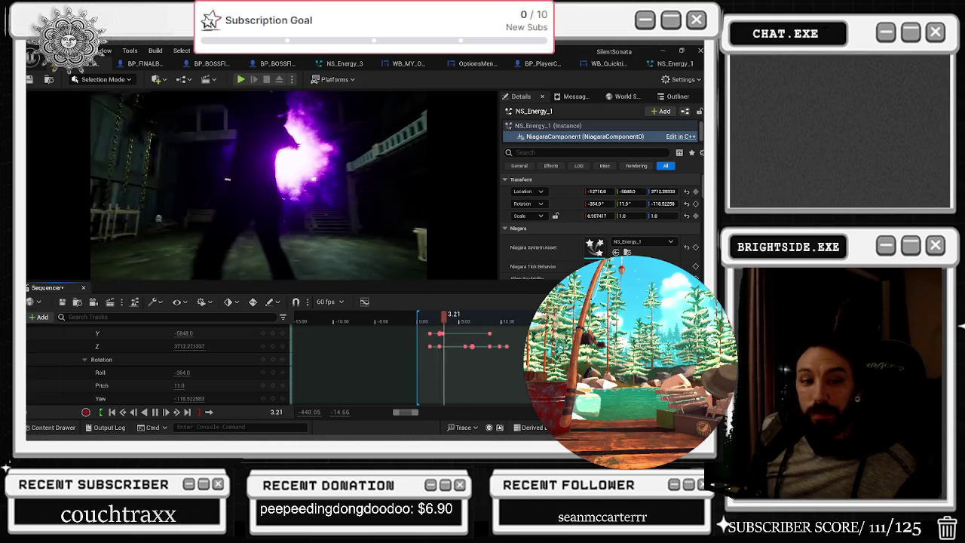
{"action": "left_click", "coordinate": [416, 321]}
{"action": "key", "text": "space"}
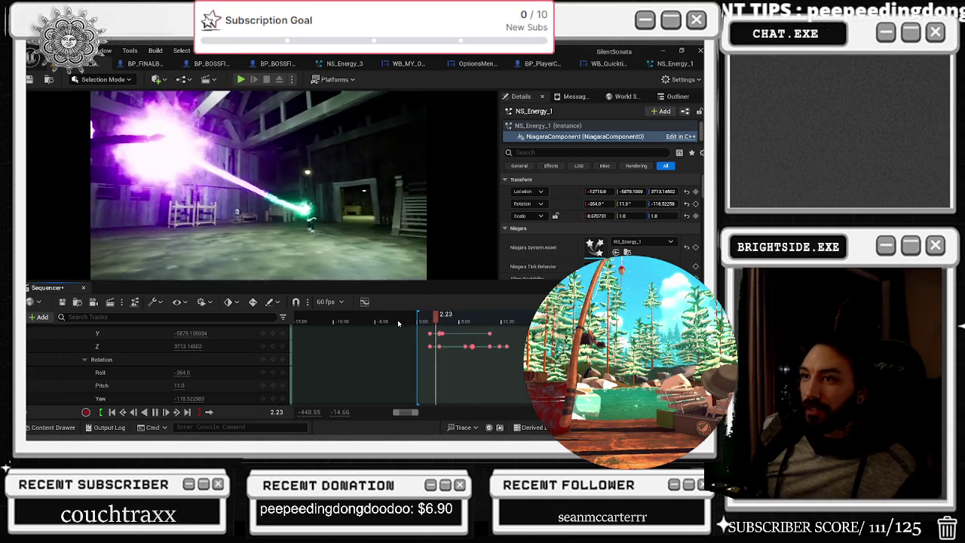
{"action": "key", "text": "space"}
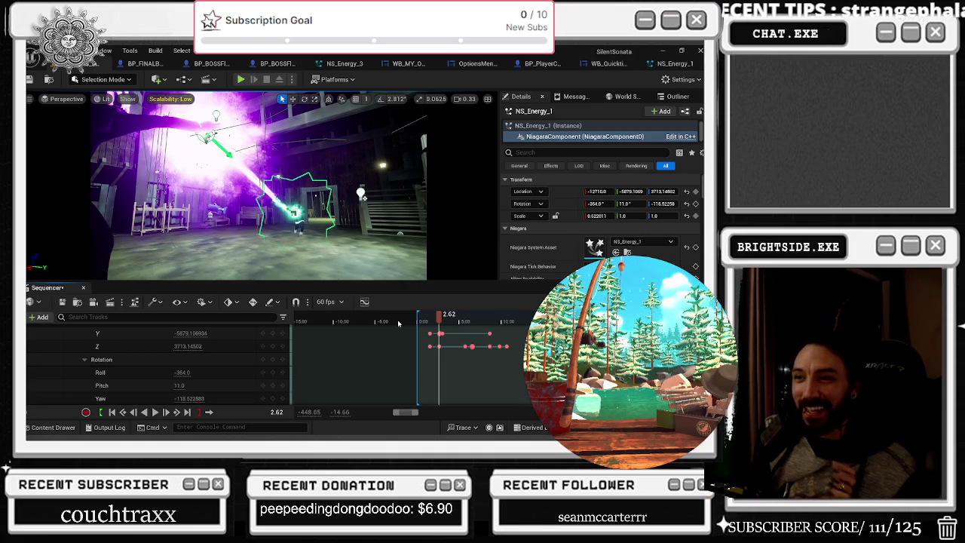
Step: Leave Auto Activate enabled on the NS_Energy_1 component
{"action": "left_click", "coordinate": [178, 365]}
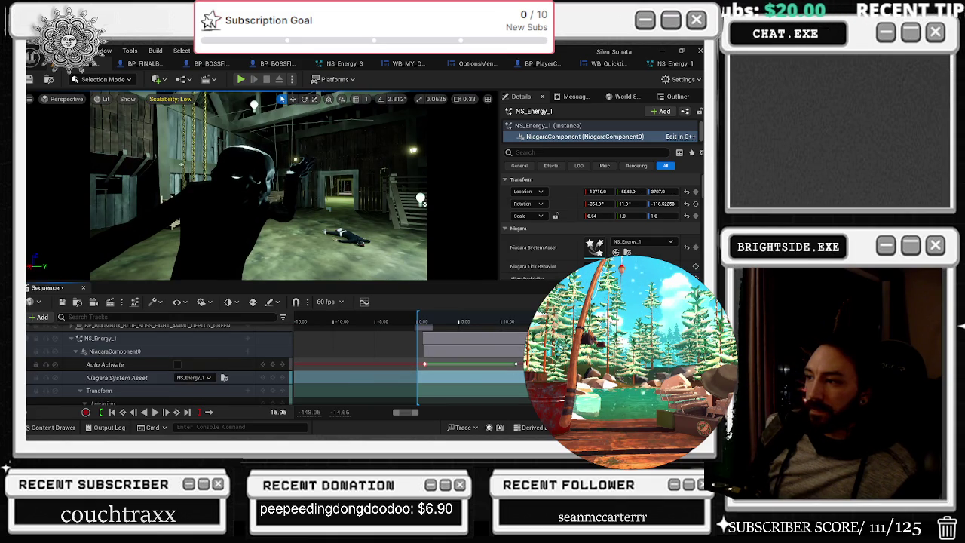
{"action": "left_click", "coordinate": [177, 364]}
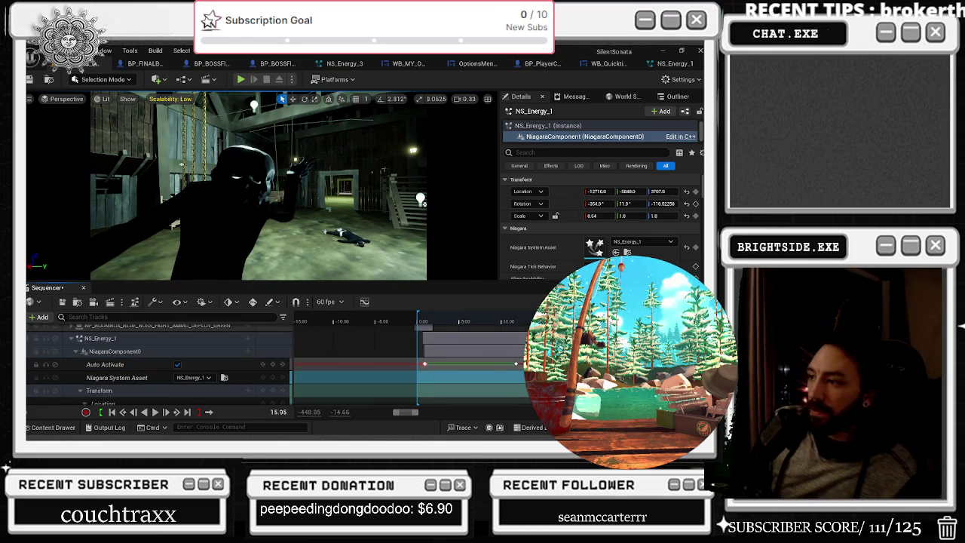
{"action": "left_click", "coordinate": [177, 364]}
{"action": "left_click", "coordinate": [177, 364]}
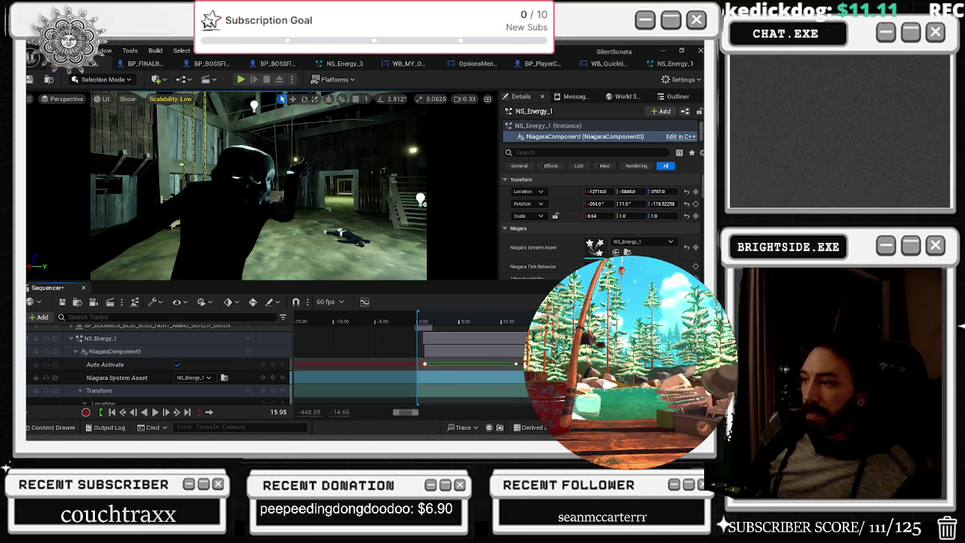
Step: Set the component's Niagara System Asset to NS_Tornado and select the NS_Energy_1 track
{"action": "left_click", "coordinate": [205, 377]}
{"action": "type", "text": "TORNA"}
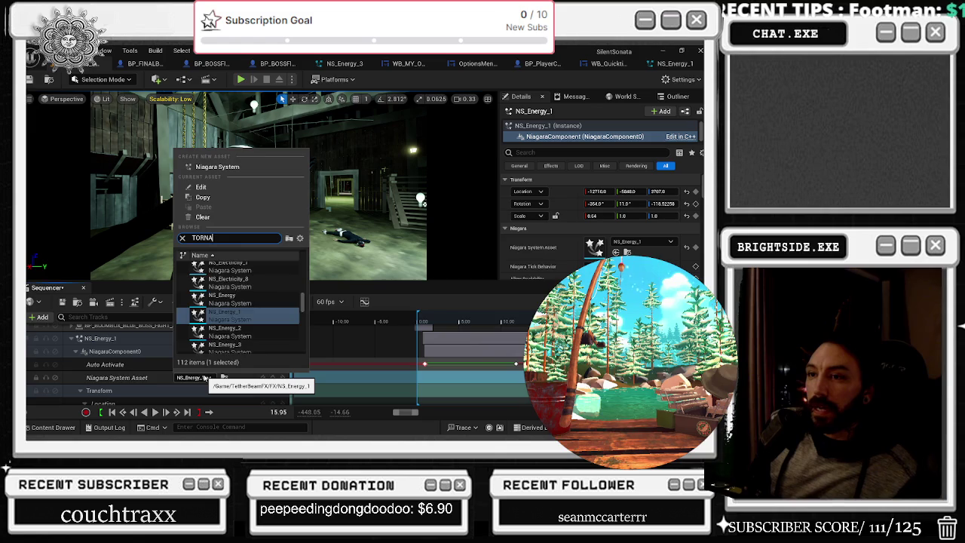
{"action": "key", "text": "Return"}
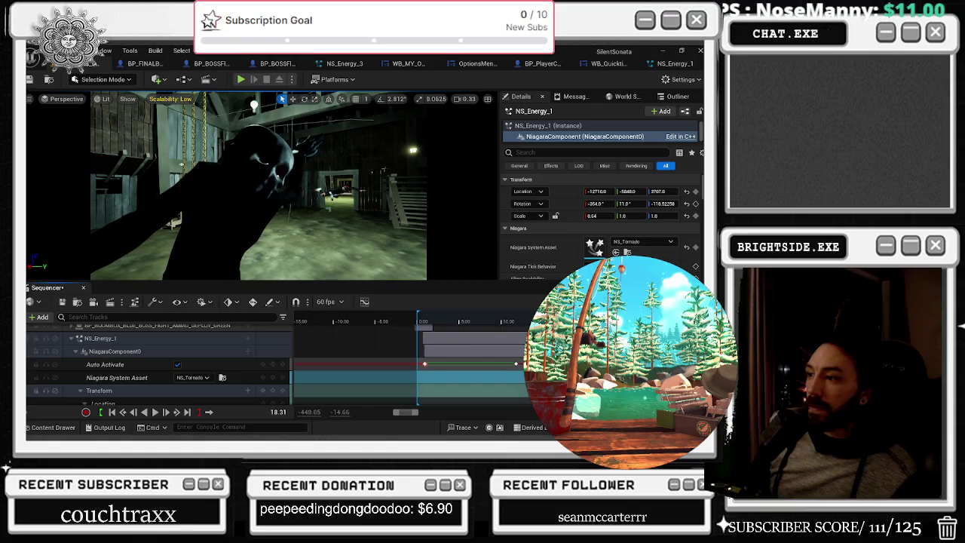
{"action": "left_click", "coordinate": [103, 339]}
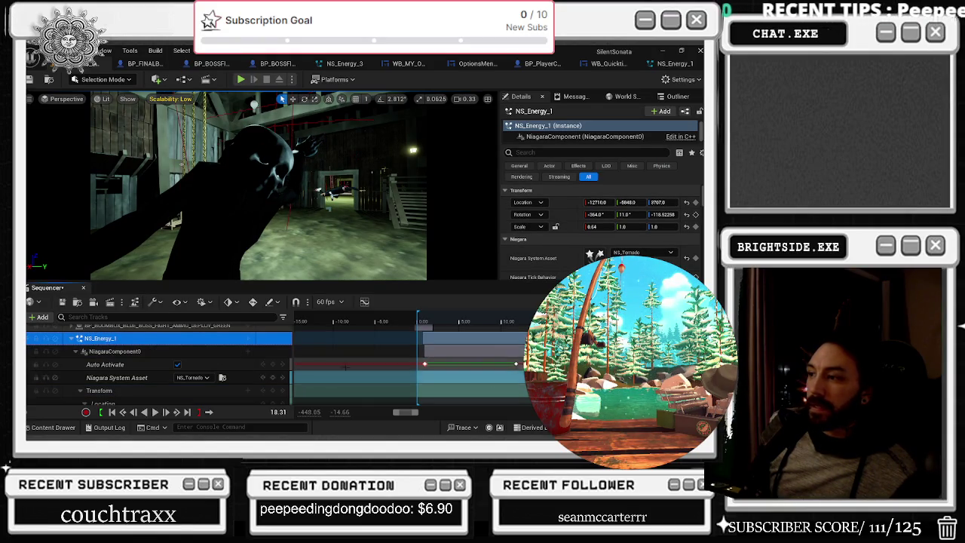
{"action": "scroll", "coordinate": [146, 378], "scroll_direction": "down", "scroll_amount": 2}
{"action": "scroll", "coordinate": [145, 379], "scroll_direction": "down", "scroll_amount": 8}
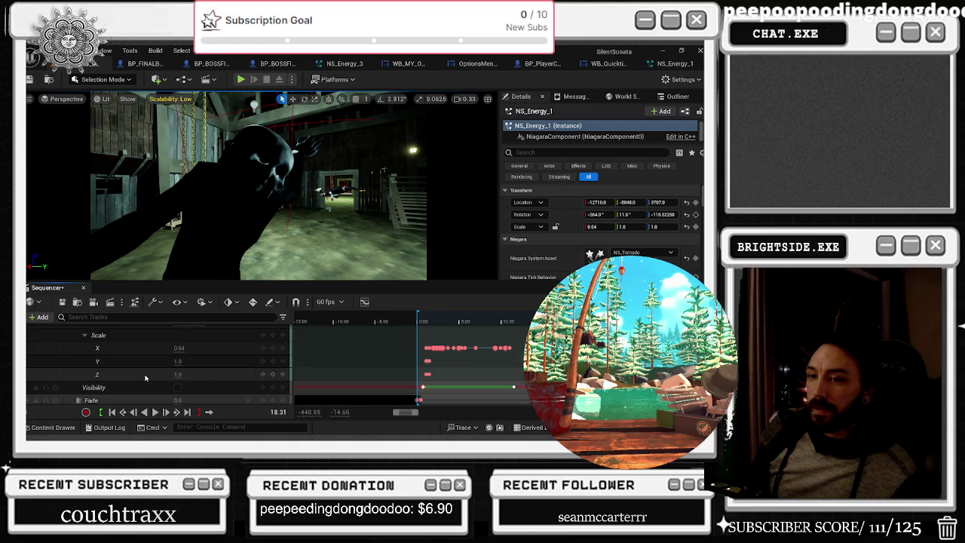
Step: Key NS_Energy_1's Visibility on and play the cinematic to preview it
{"action": "scroll", "coordinate": [145, 378], "scroll_direction": "down", "scroll_amount": 1}
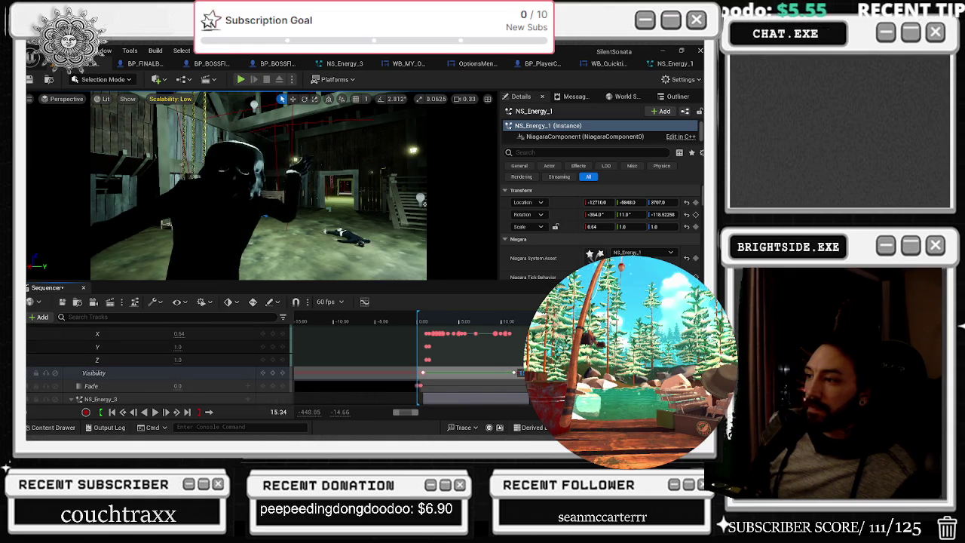
{"action": "left_click", "coordinate": [178, 373]}
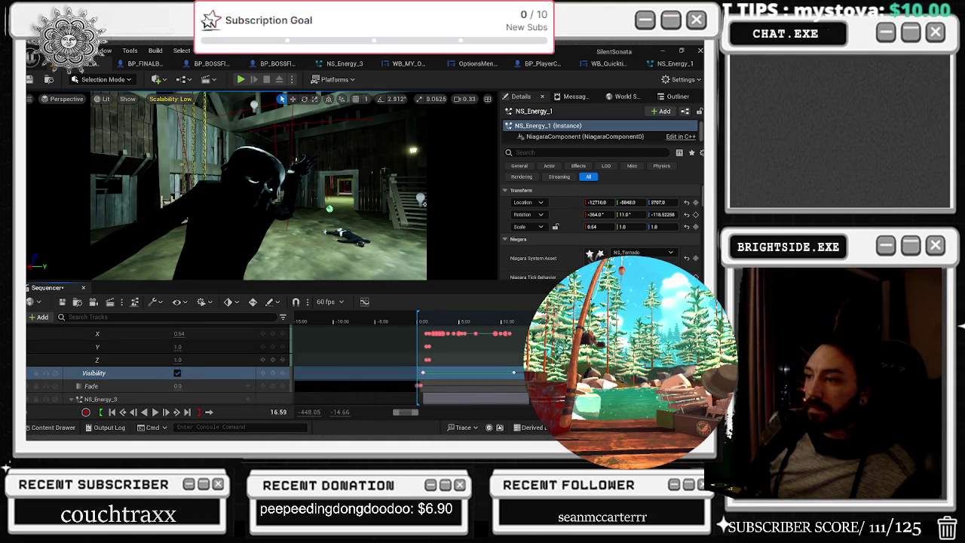
{"action": "key", "text": "space"}
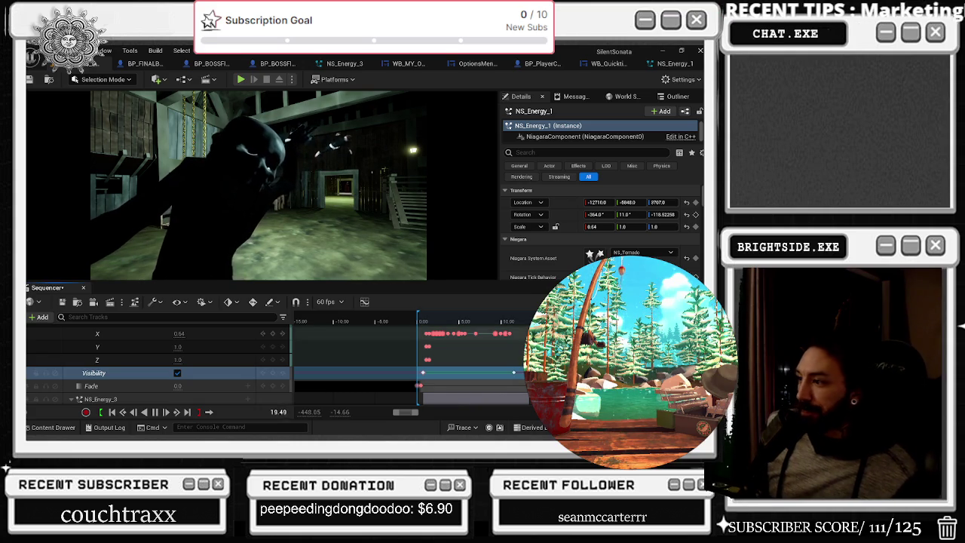
{"action": "scroll", "coordinate": [158, 362], "scroll_direction": "up", "scroll_amount": 3}
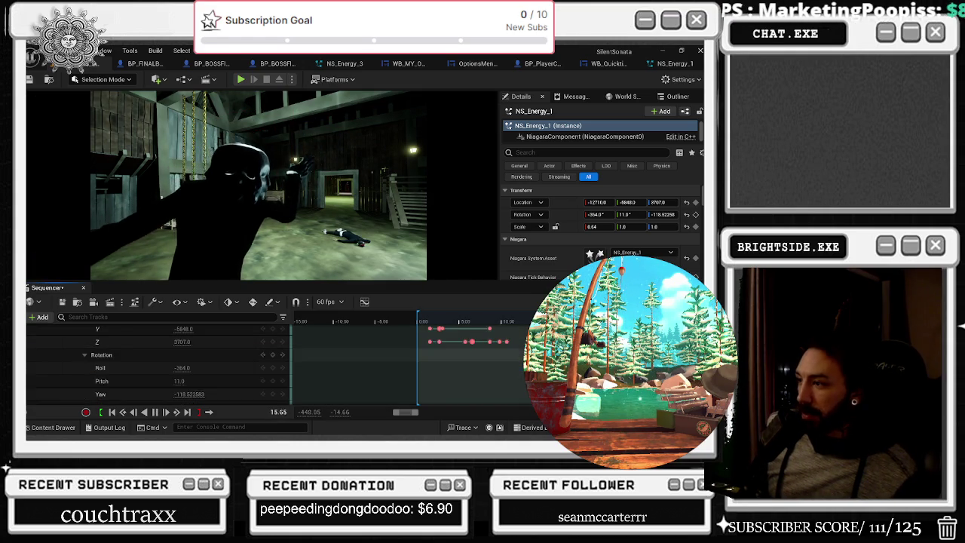
{"action": "scroll", "coordinate": [447, 331], "scroll_direction": "up", "scroll_amount": 2}
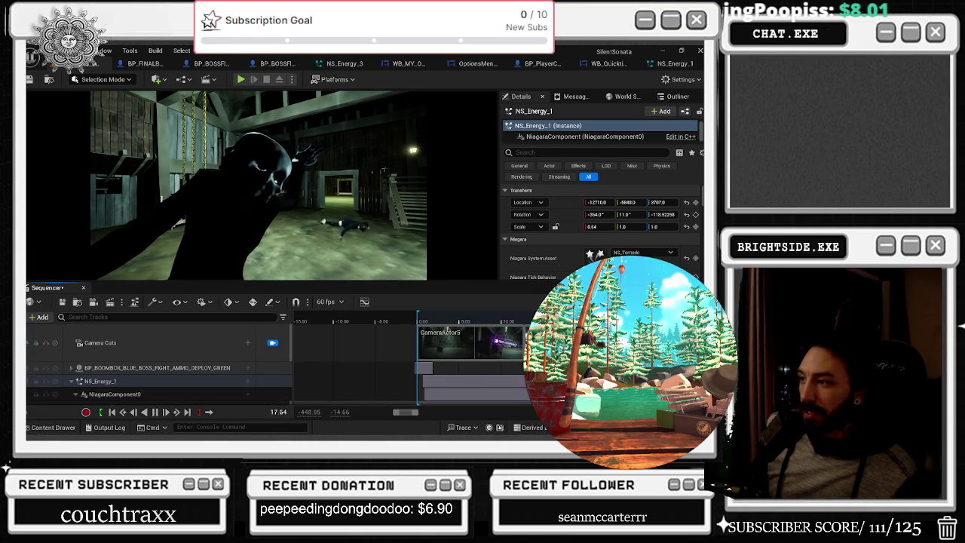
{"action": "scroll", "coordinate": [447, 331], "scroll_direction": "down", "scroll_amount": 5}
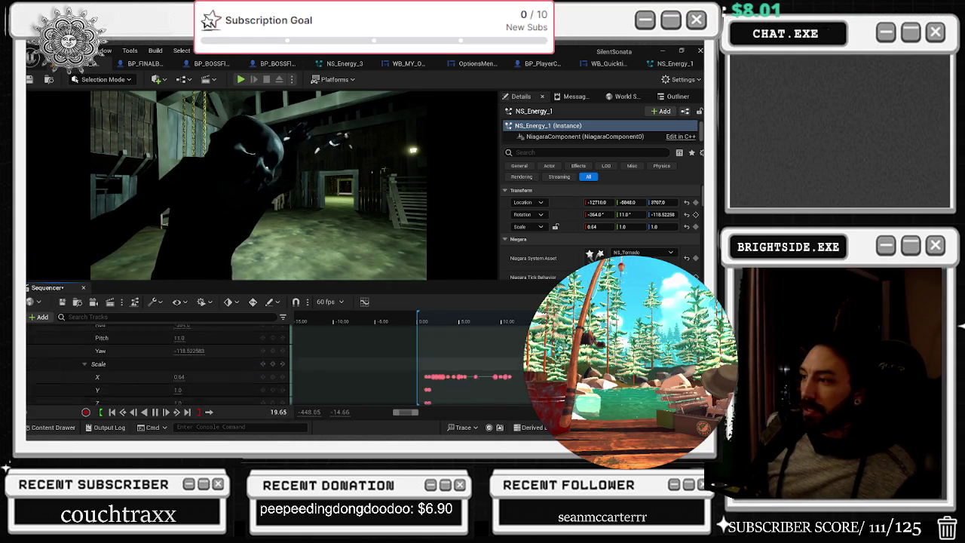
{"action": "key", "text": "space"}
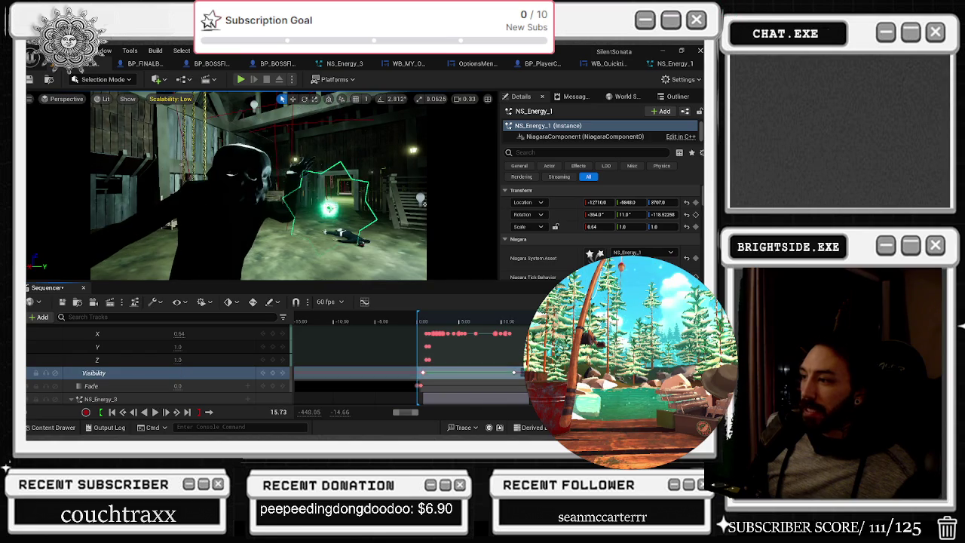
Step: Select the Niagara component, preview the asset swap to about 17.2 s, and open the systems list
{"action": "scroll", "coordinate": [158, 362], "scroll_direction": "up", "scroll_amount": 3}
{"action": "scroll", "coordinate": [158, 362], "scroll_direction": "up", "scroll_amount": 5}
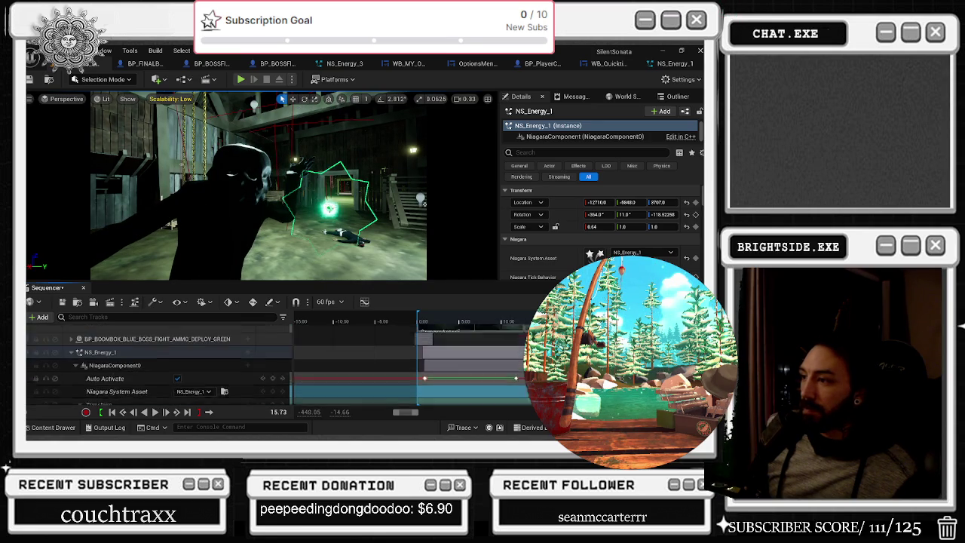
{"action": "scroll", "coordinate": [415, 362], "scroll_direction": "up", "scroll_amount": 3}
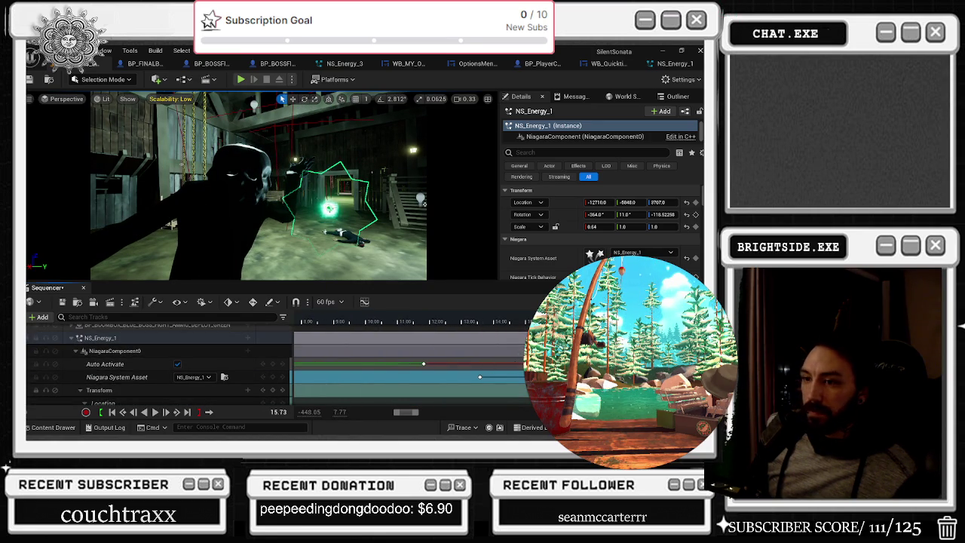
{"action": "scroll", "coordinate": [415, 362], "scroll_direction": "up", "scroll_amount": 2}
{"action": "left_click", "coordinate": [115, 351]}
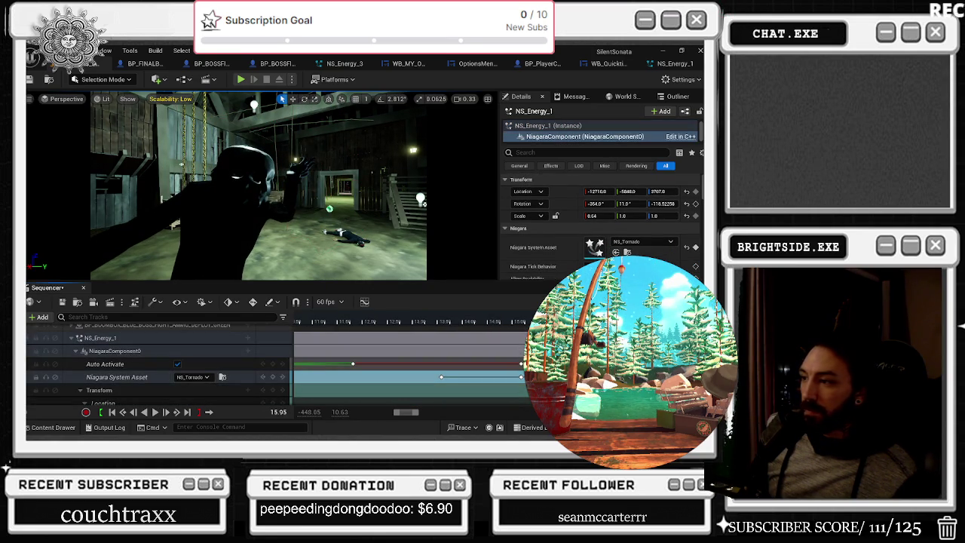
{"action": "key", "text": "space"}
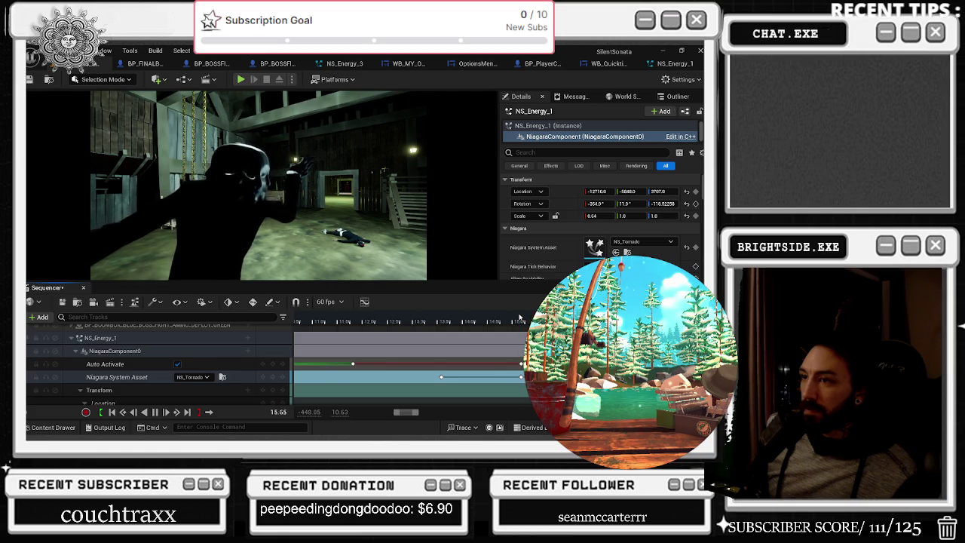
{"action": "key", "text": "space"}
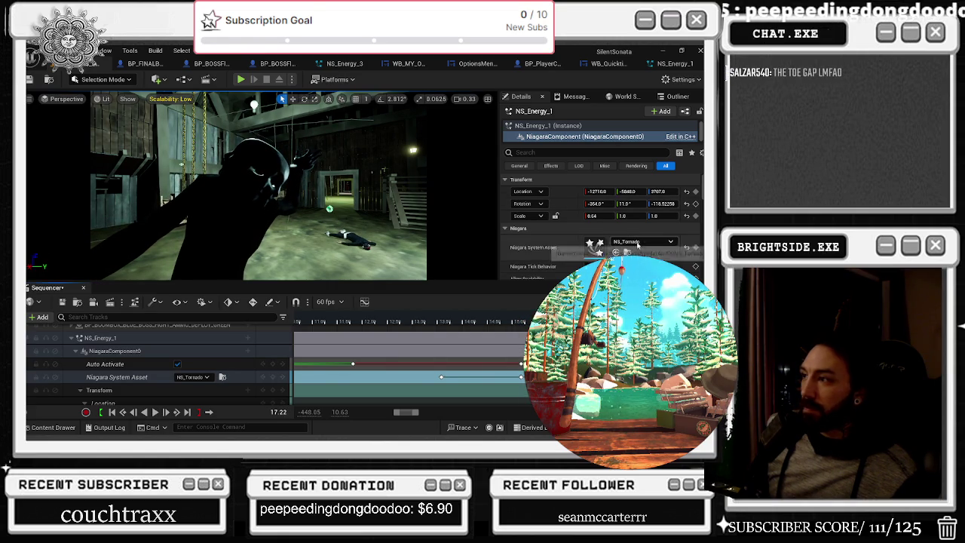
{"action": "left_click", "coordinate": [192, 377]}
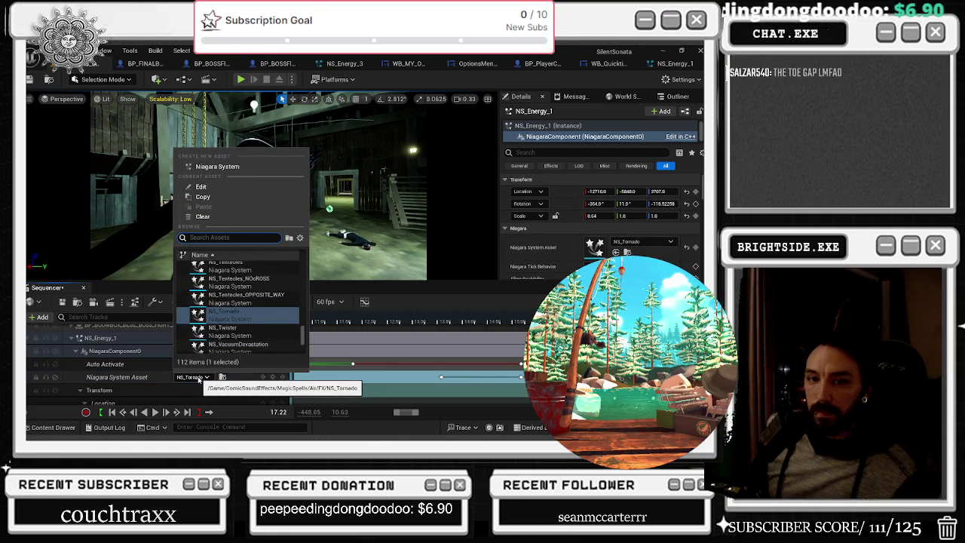
Step: Switch the keyed Niagara System Asset to NS_Twister and preview playback from about 12 seconds
{"action": "left_click", "coordinate": [222, 329]}
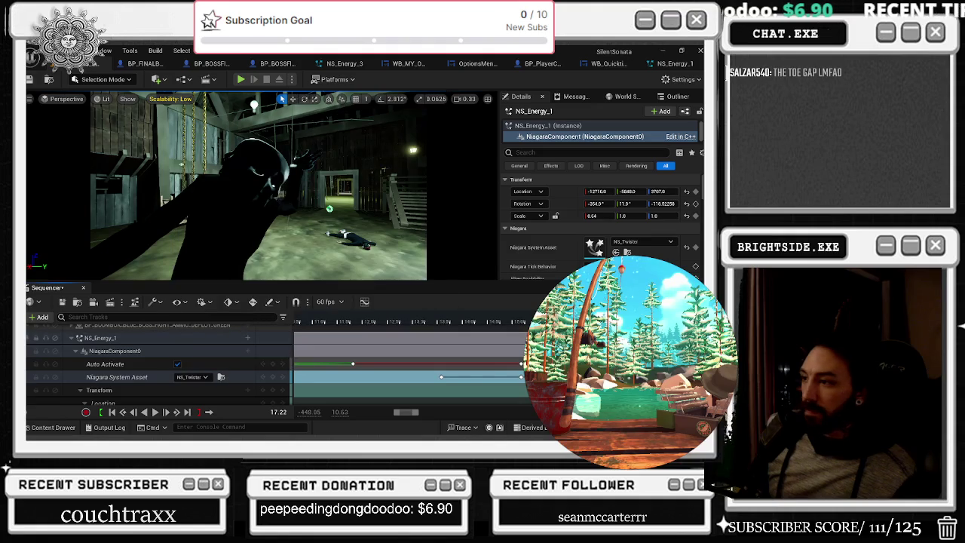
{"action": "left_click", "coordinate": [515, 325]}
{"action": "key", "text": "space"}
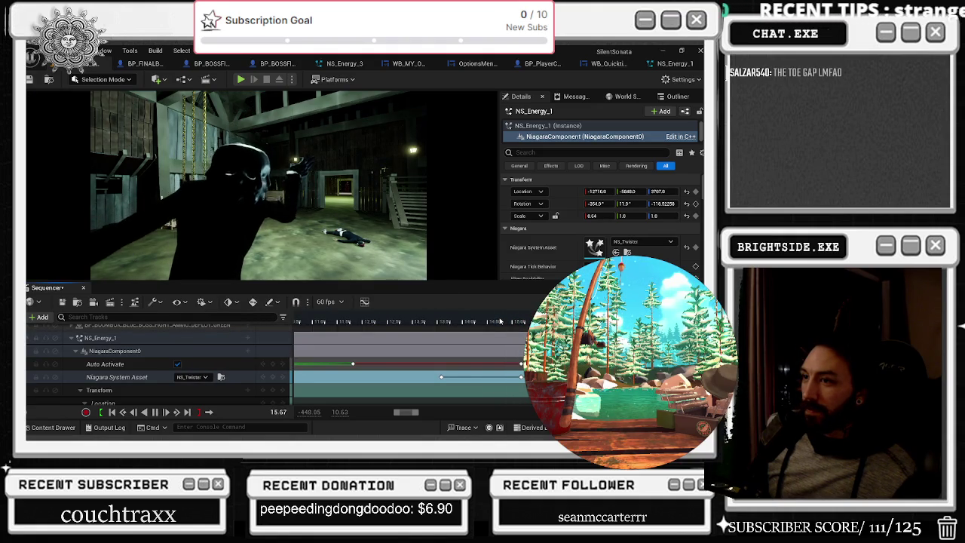
{"action": "left_click", "coordinate": [335, 323]}
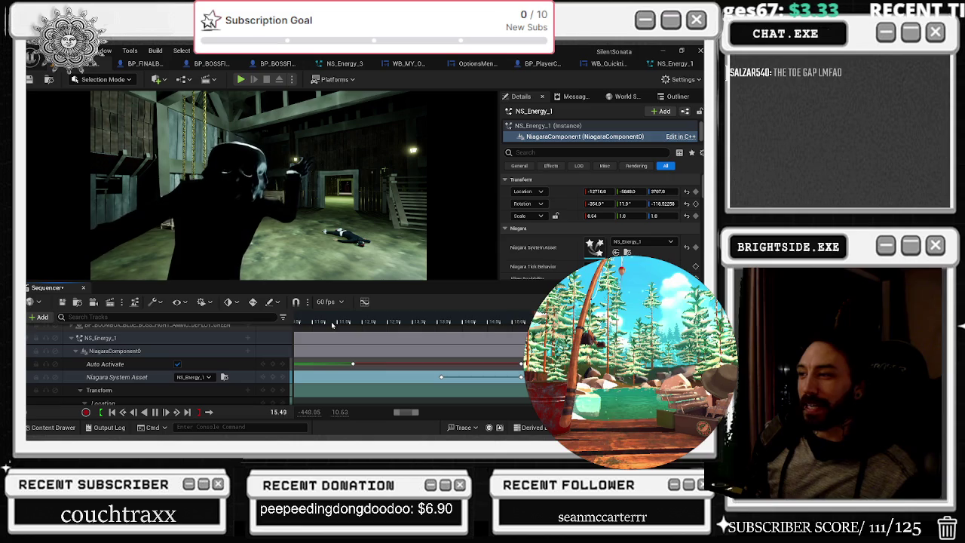
{"action": "key", "text": "space"}
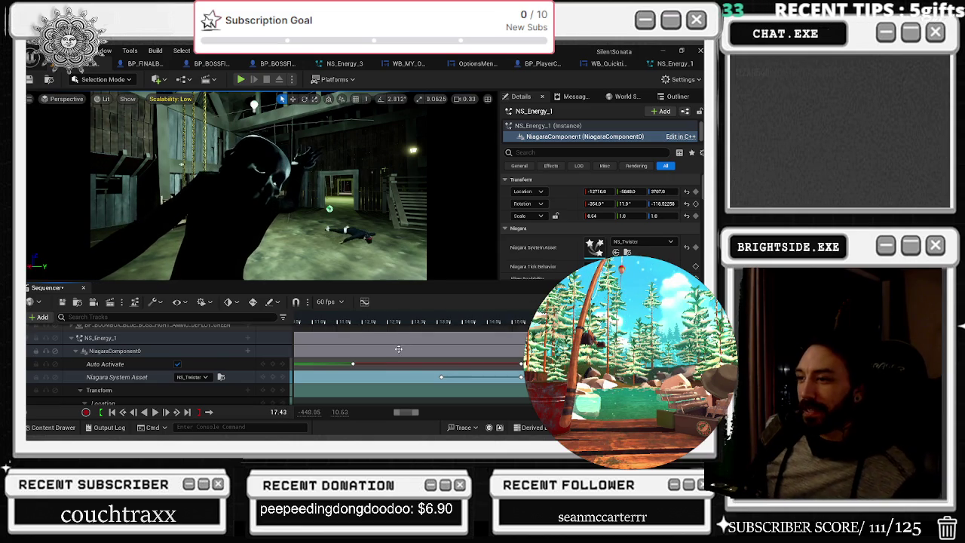
{"action": "scroll", "coordinate": [398, 368], "scroll_direction": "down", "scroll_amount": 3}
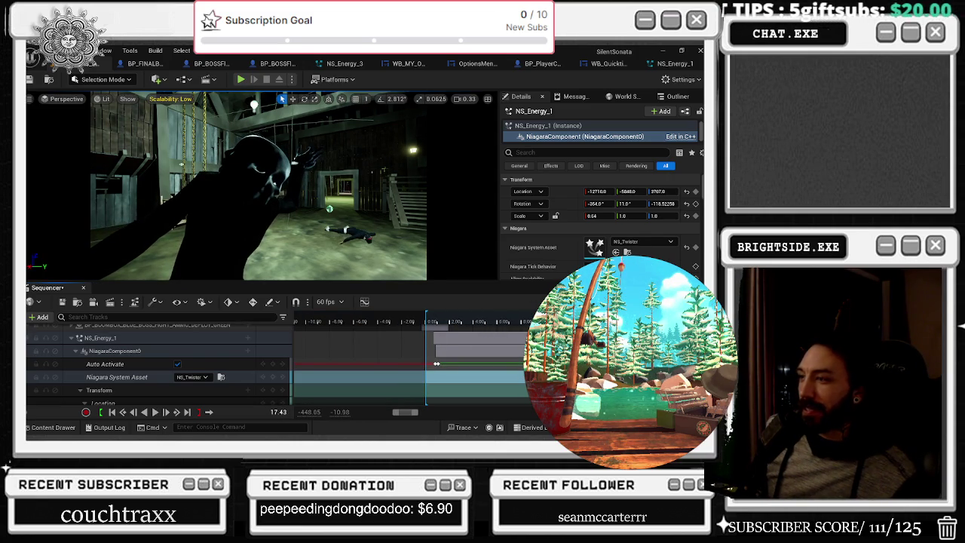
{"action": "key", "text": "space"}
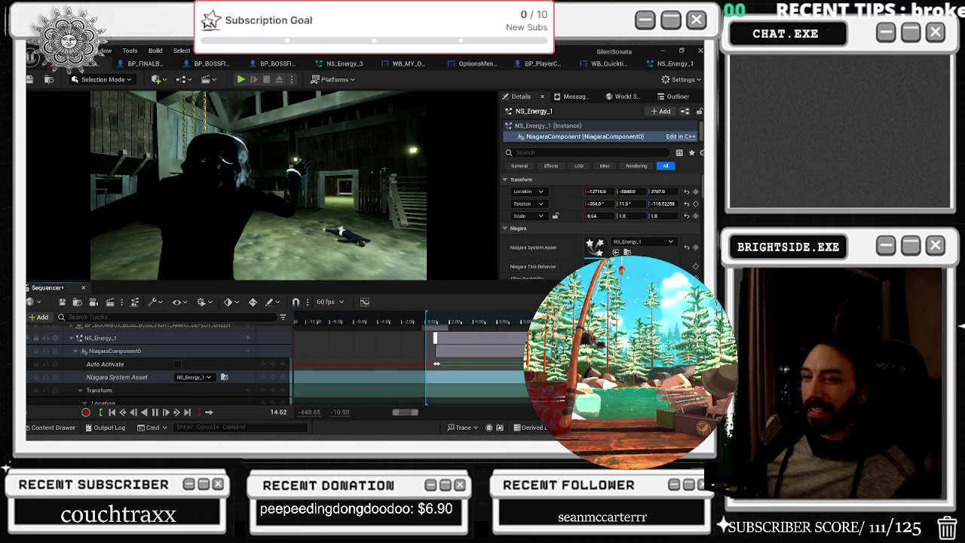
{"action": "left_click", "coordinate": [178, 365]}
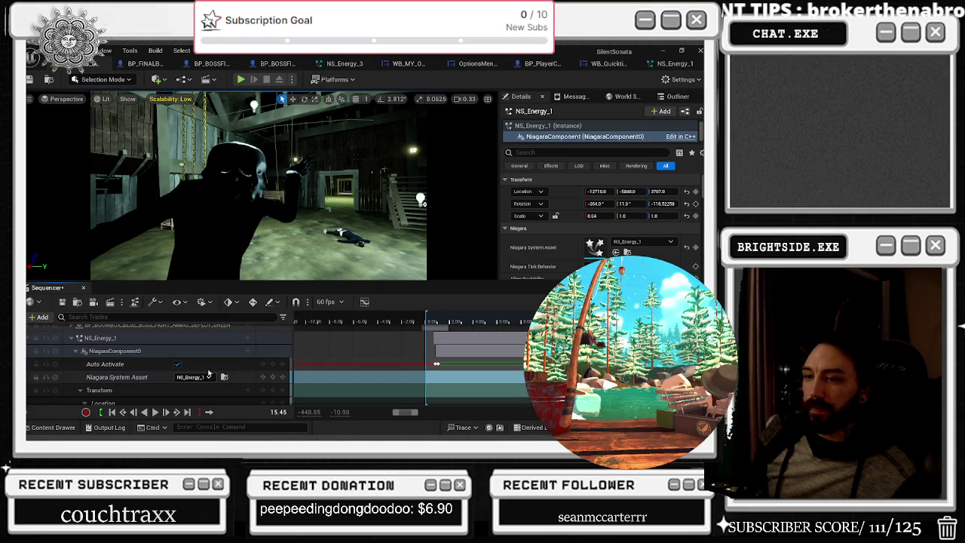
Step: Save the level sequence, then select NiagaraComponent0 and replay from about 7.9 seconds
{"action": "scroll", "coordinate": [247, 365], "scroll_direction": "down", "scroll_amount": 2}
{"action": "scroll", "coordinate": [248, 364], "scroll_direction": "down", "scroll_amount": 2}
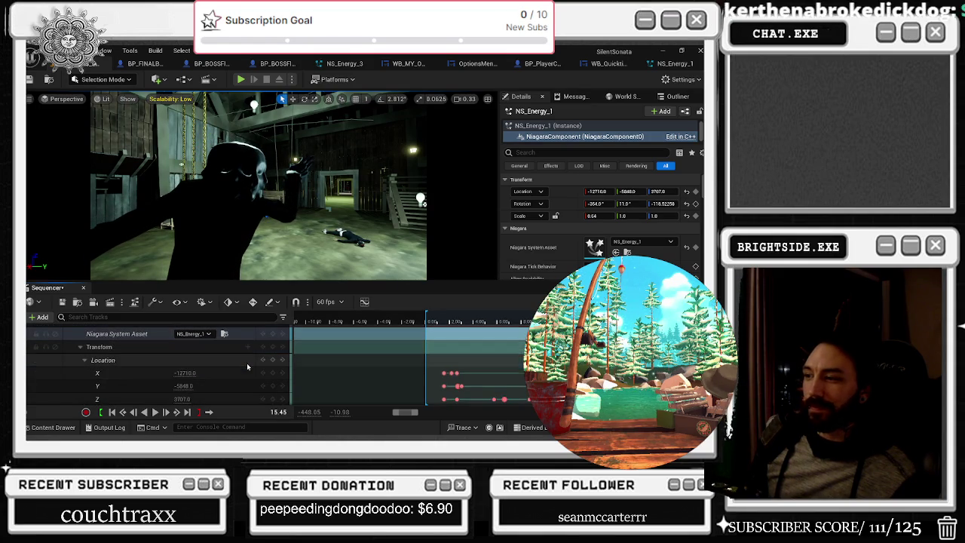
{"action": "left_click", "coordinate": [62, 301]}
{"action": "scroll", "coordinate": [262, 365], "scroll_direction": "up", "scroll_amount": 4}
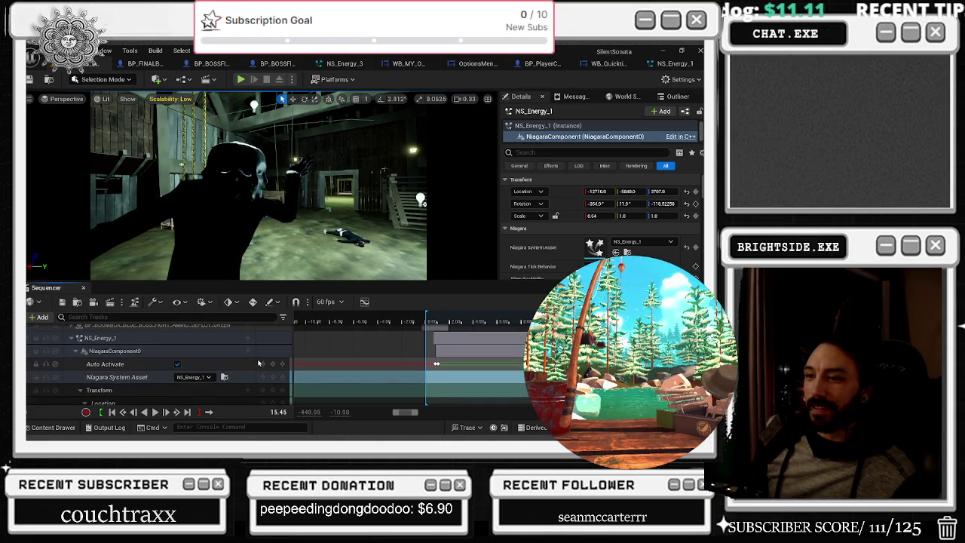
{"action": "left_click", "coordinate": [192, 352]}
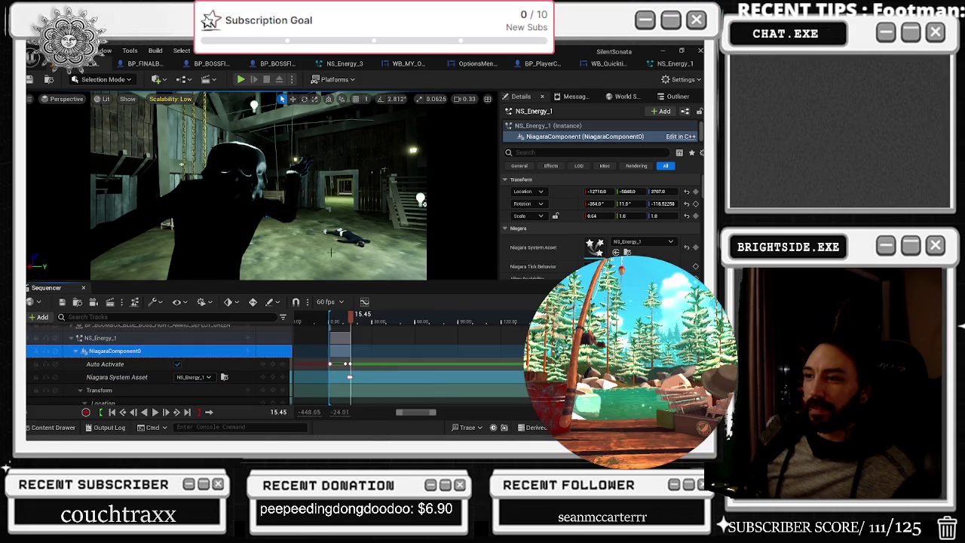
{"action": "left_click", "coordinate": [341, 323]}
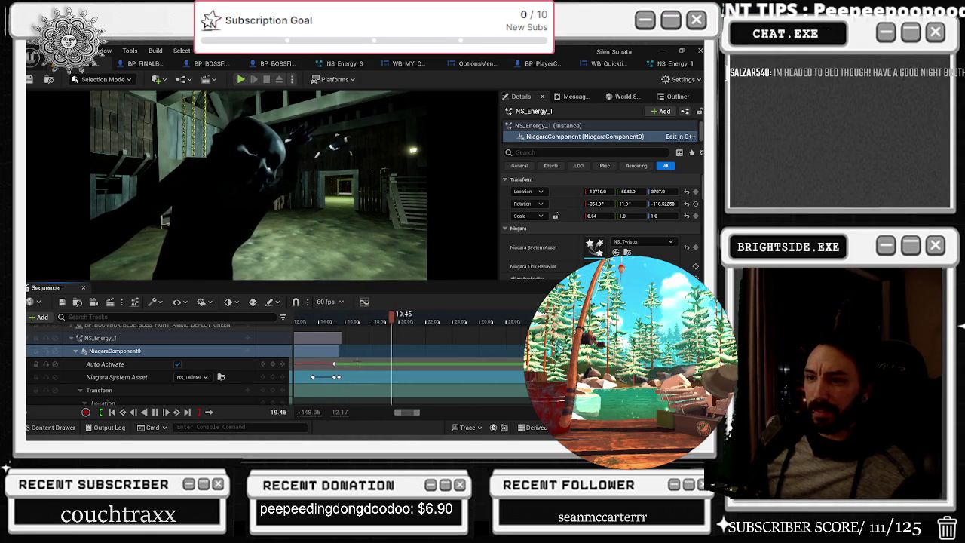
Step: Drag the NS_Twister effect from its Content Drawer folder into the barn level
{"action": "left_click", "coordinate": [352, 321]}
{"action": "left_click_drag", "start_coordinate": [352, 321], "coordinate": [360, 325]}
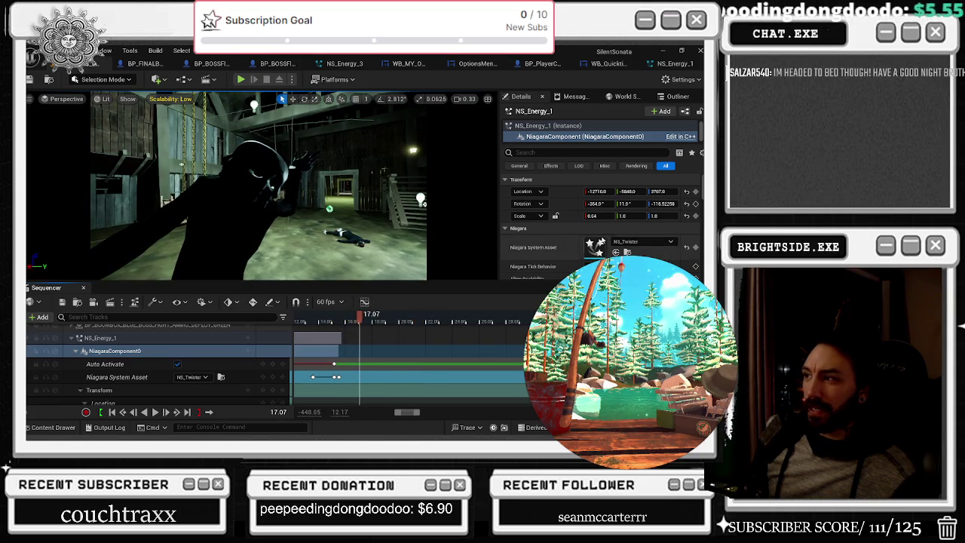
{"action": "scroll", "coordinate": [600, 242], "scroll_direction": "down", "scroll_amount": 1}
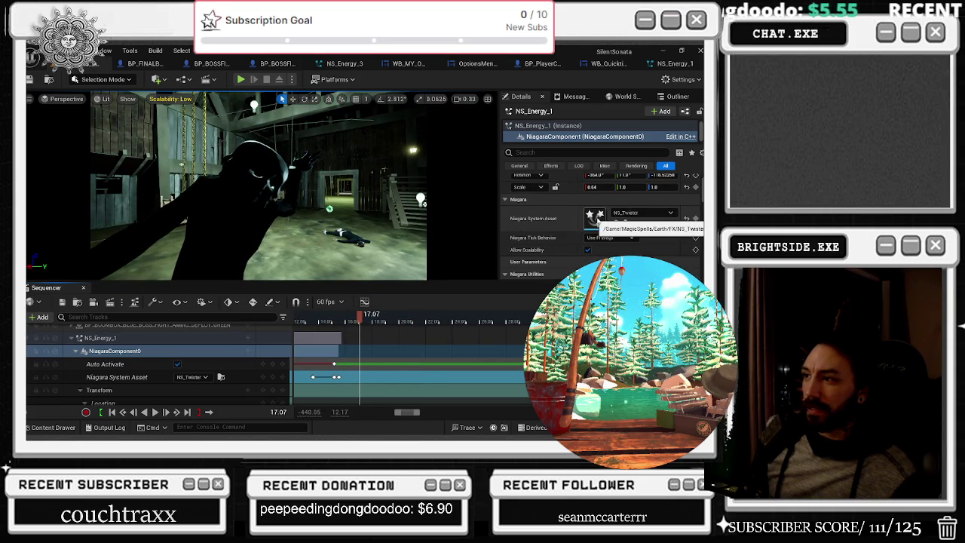
{"action": "key", "text": "ctrl+space"}
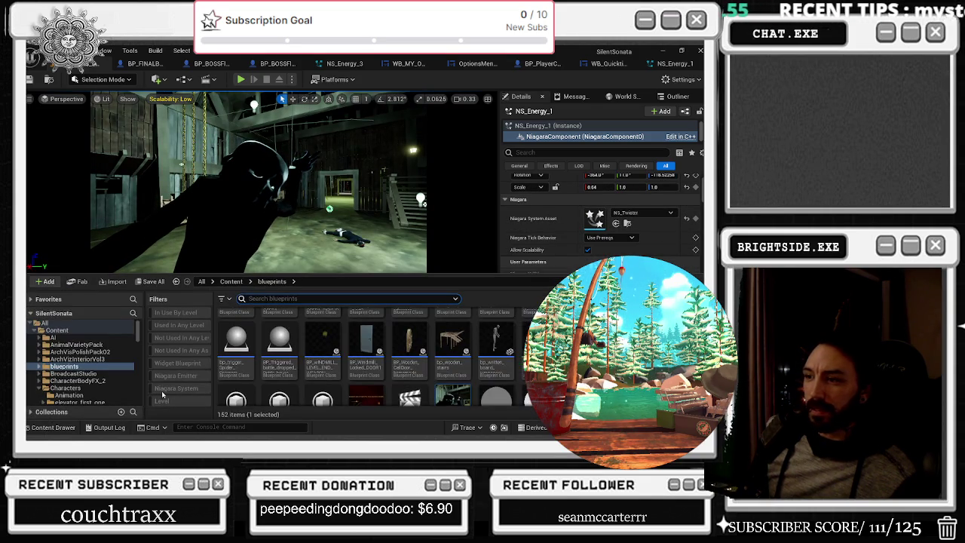
{"action": "key", "text": "ctrl+space"}
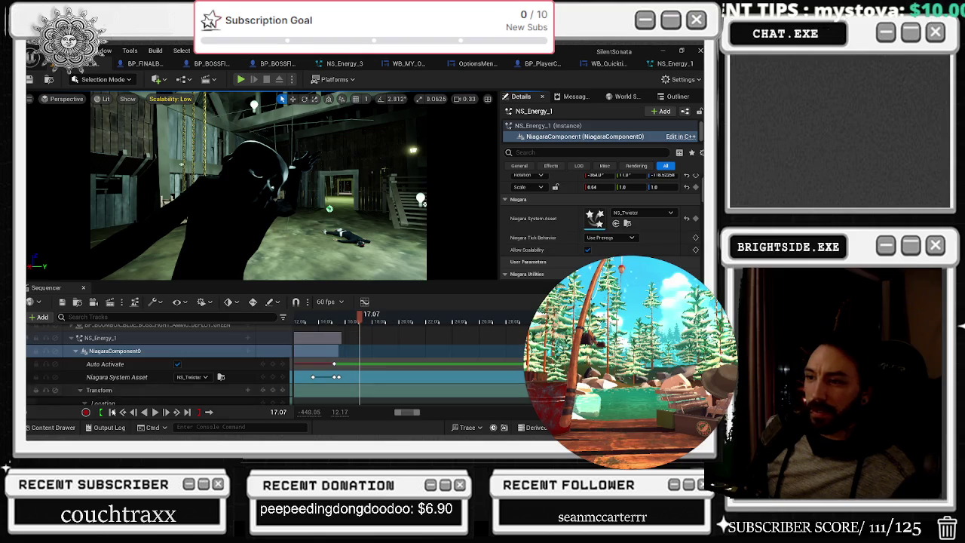
{"action": "left_click", "coordinate": [47, 428]}
{"action": "left_click_drag", "start_coordinate": [277, 382], "coordinate": [630, 218]}
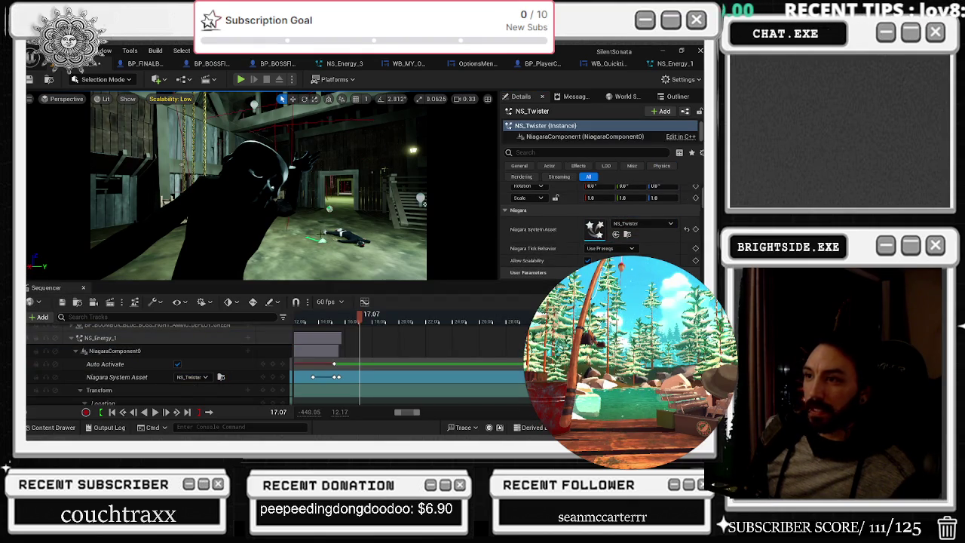
Step: Select the NS_Twister effect, play the cinematic to check the swap, then deselect it
{"action": "left_click", "coordinate": [322, 242]}
{"action": "left_click", "coordinate": [323, 233]}
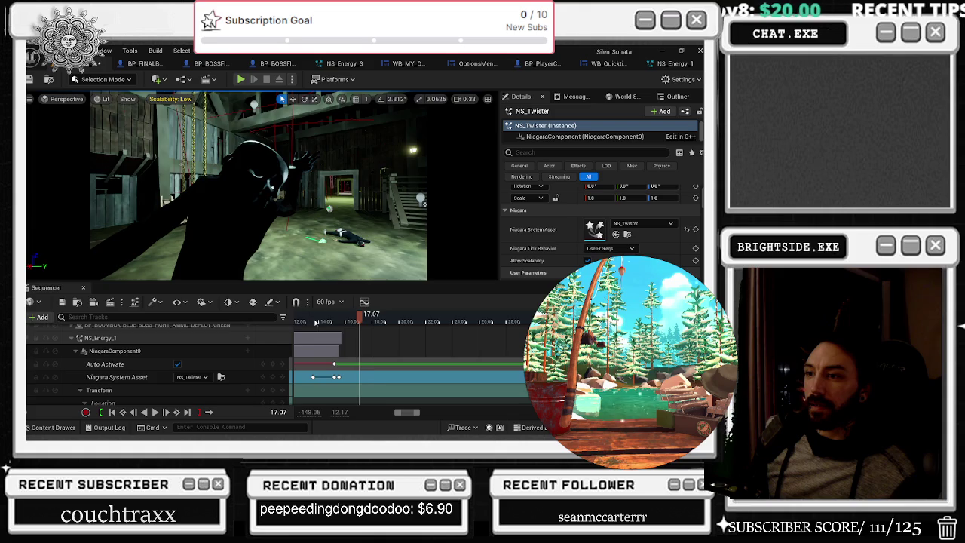
{"action": "key", "text": "space"}
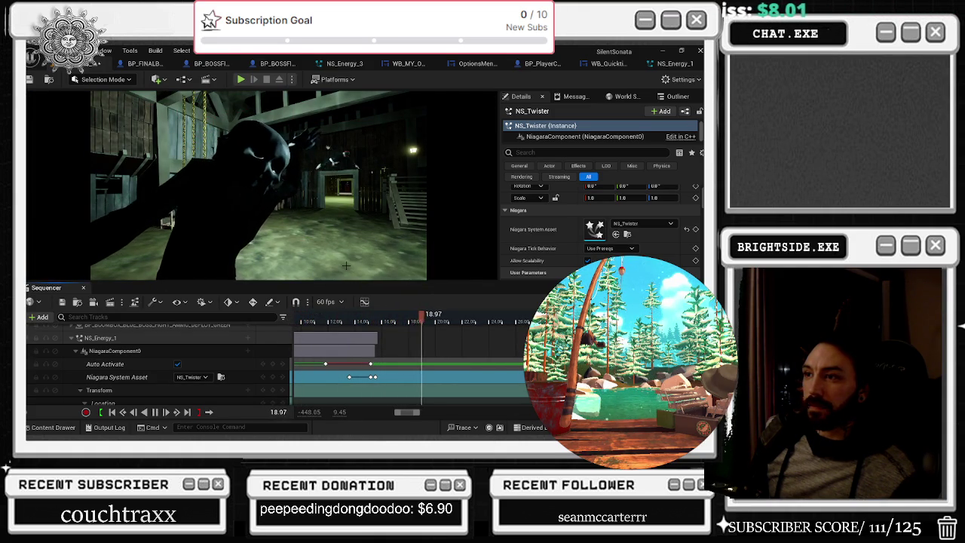
{"action": "key", "text": "space"}
{"action": "left_click", "coordinate": [370, 324]}
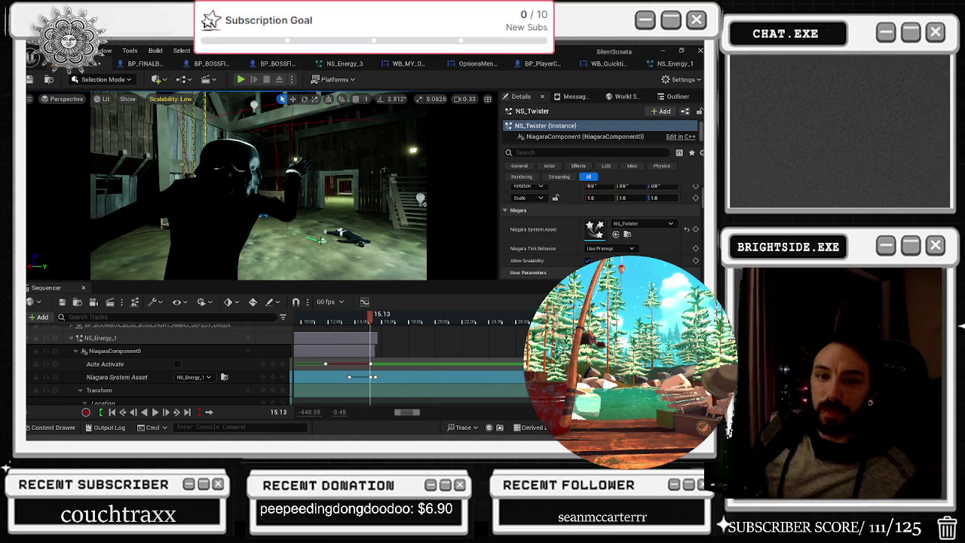
{"action": "key", "text": "Escape"}
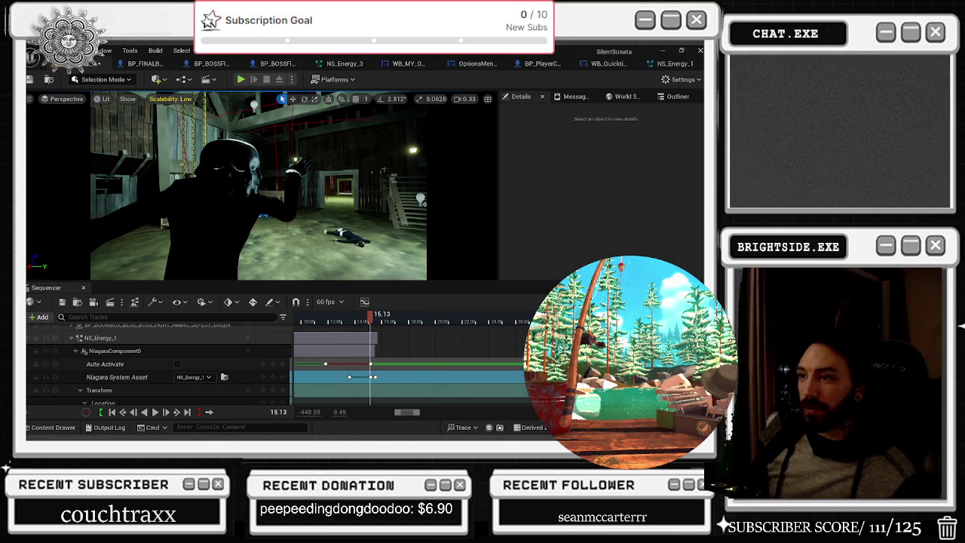
{"action": "left_click", "coordinate": [318, 316]}
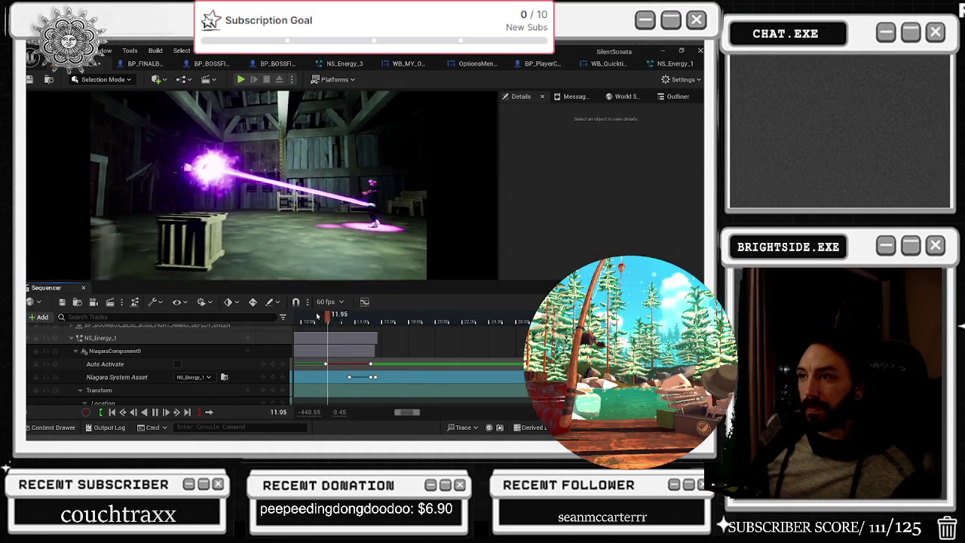
{"action": "key", "text": "space"}
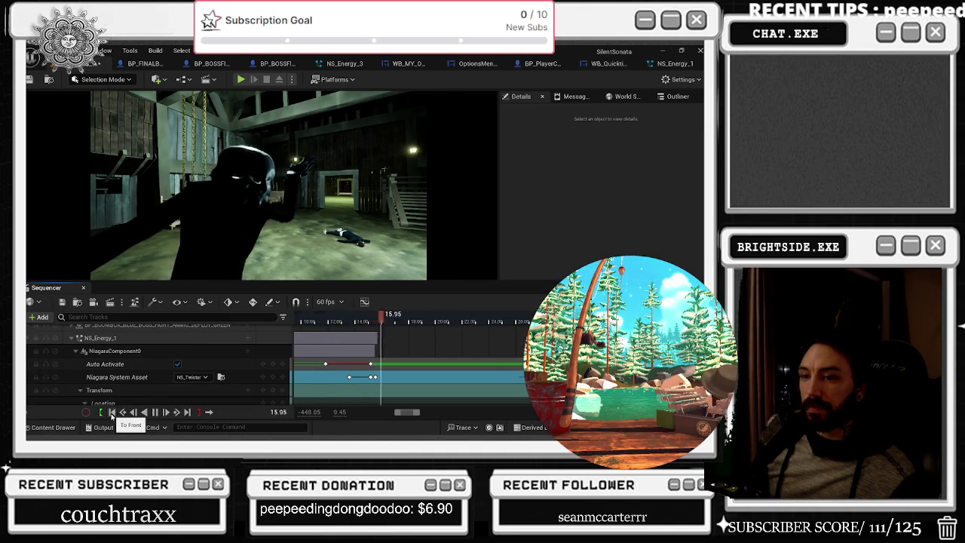
{"action": "left_click", "coordinate": [112, 412]}
{"action": "left_click", "coordinate": [154, 412]}
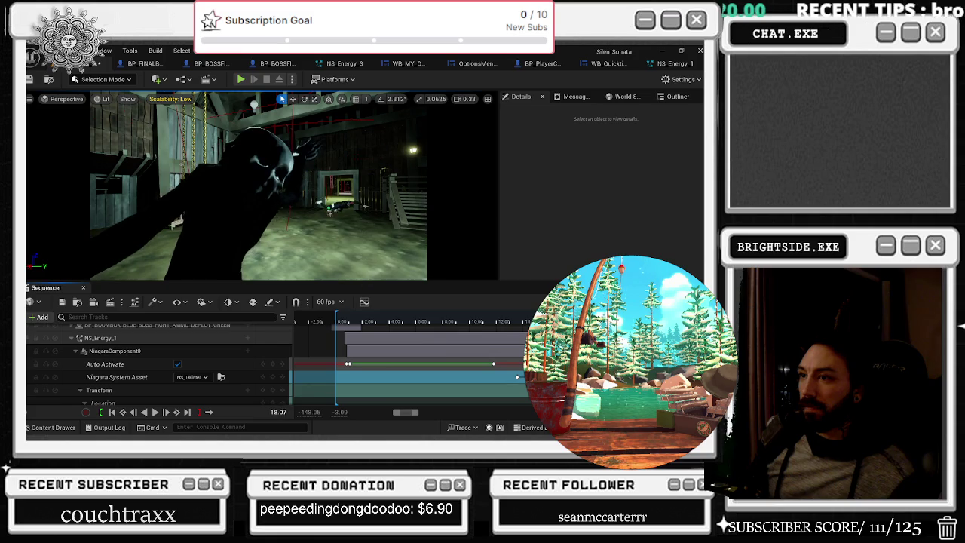
Step: Inspect the NS_Twister key's time and value on NS_Energy_1's Niagara component
{"action": "left_click", "coordinate": [100, 337]}
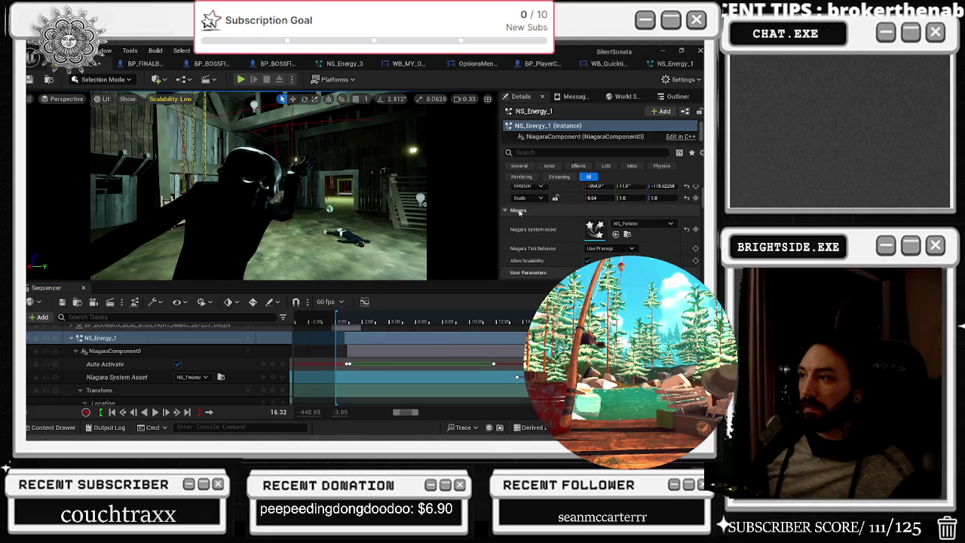
{"action": "scroll", "coordinate": [642, 240], "scroll_direction": "down", "scroll_amount": 4}
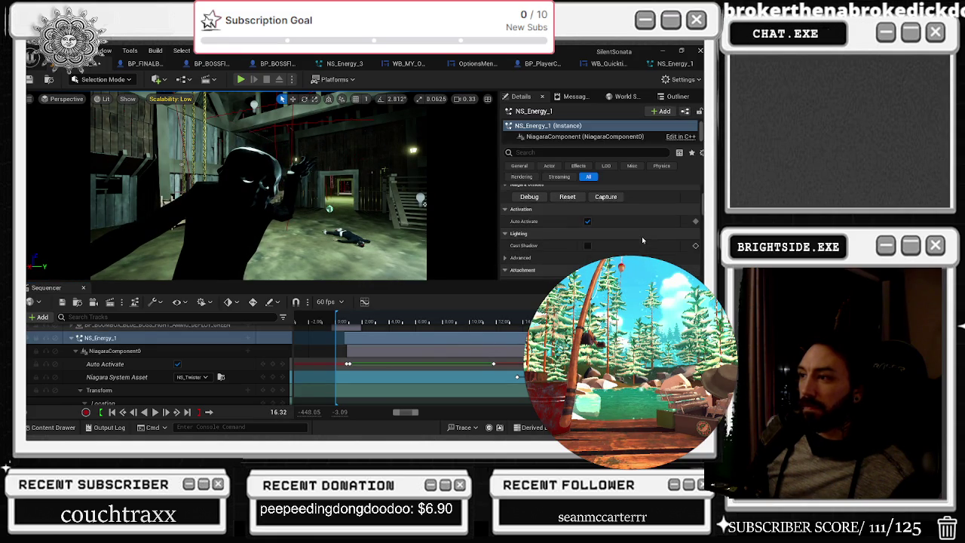
{"action": "scroll", "coordinate": [642, 241], "scroll_direction": "down", "scroll_amount": 2}
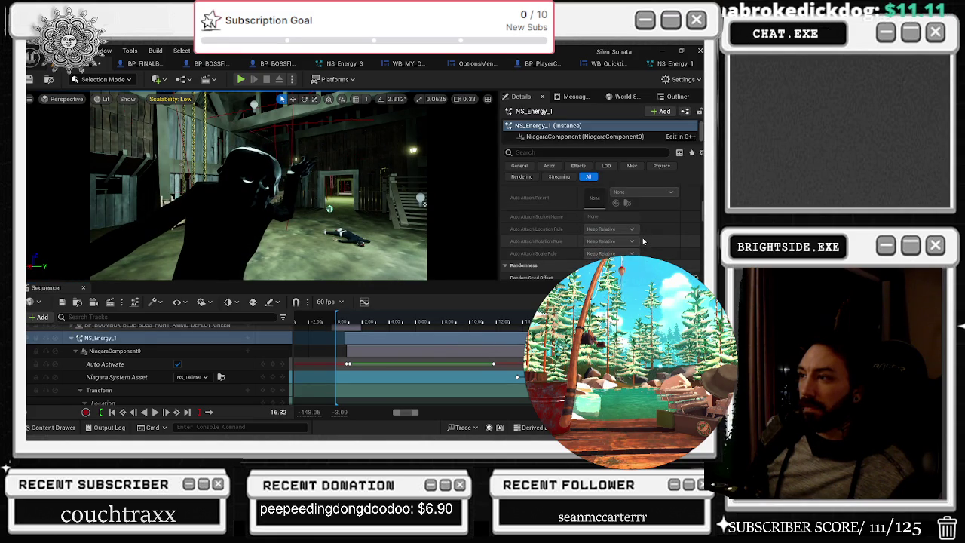
{"action": "scroll", "coordinate": [643, 241], "scroll_direction": "down", "scroll_amount": 1}
{"action": "scroll", "coordinate": [642, 240], "scroll_direction": "down", "scroll_amount": 2}
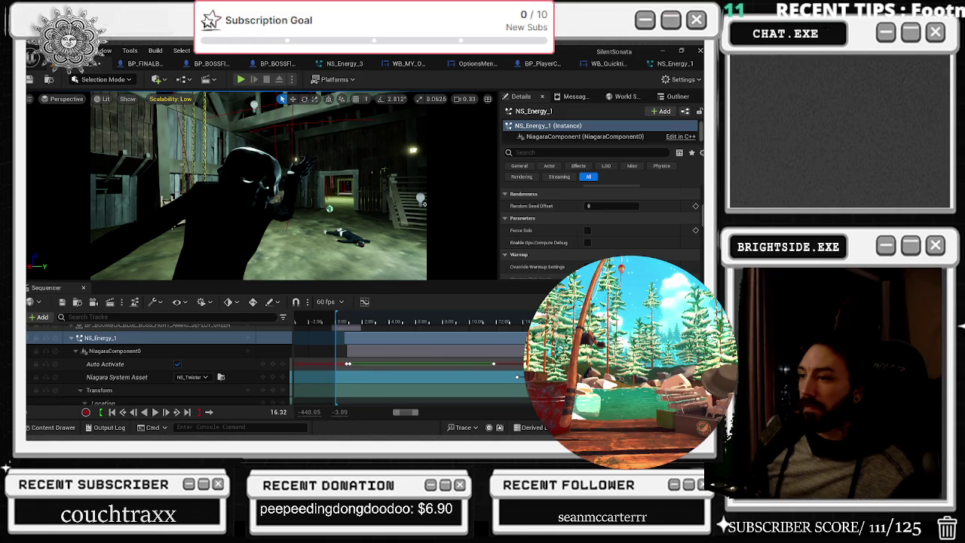
{"action": "left_click", "coordinate": [584, 137]}
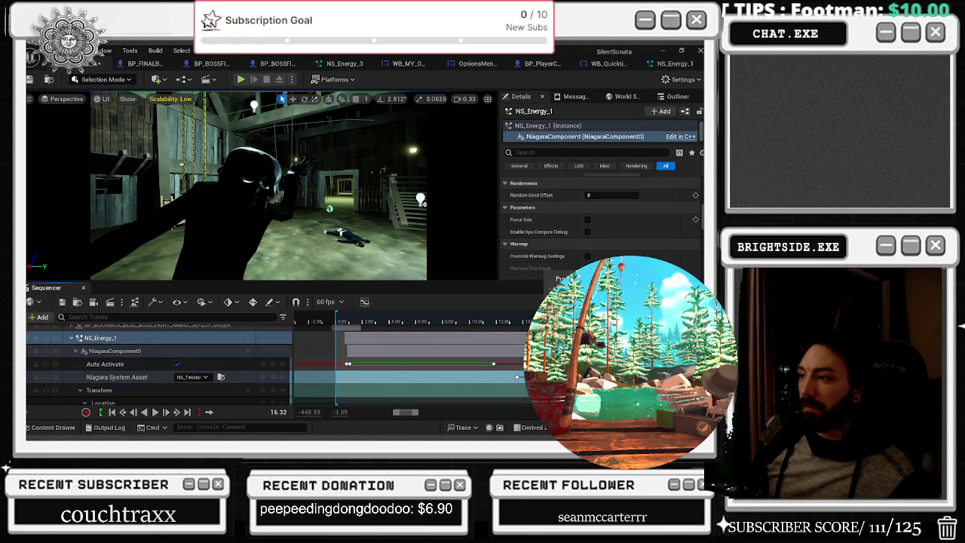
{"action": "right_click", "coordinate": [517, 376]}
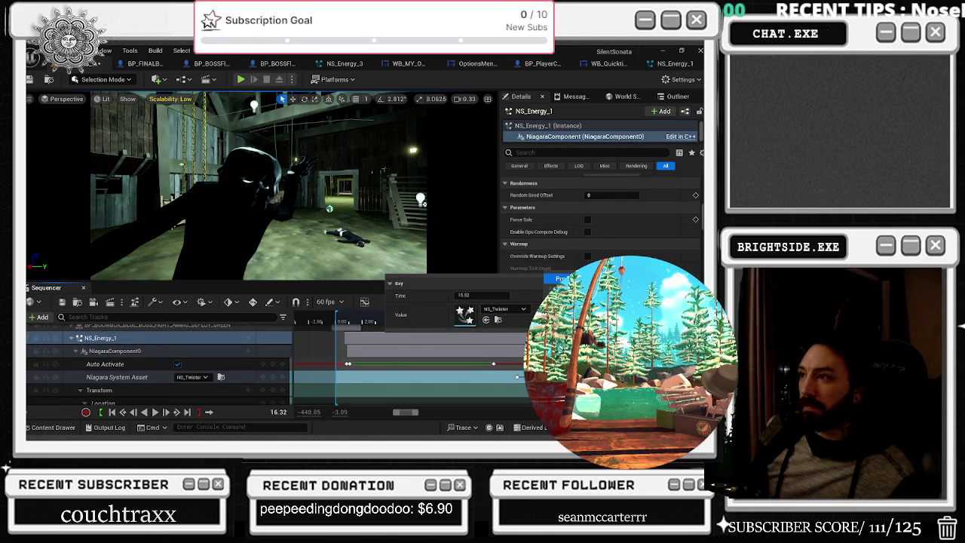
{"action": "left_click", "coordinate": [528, 153]}
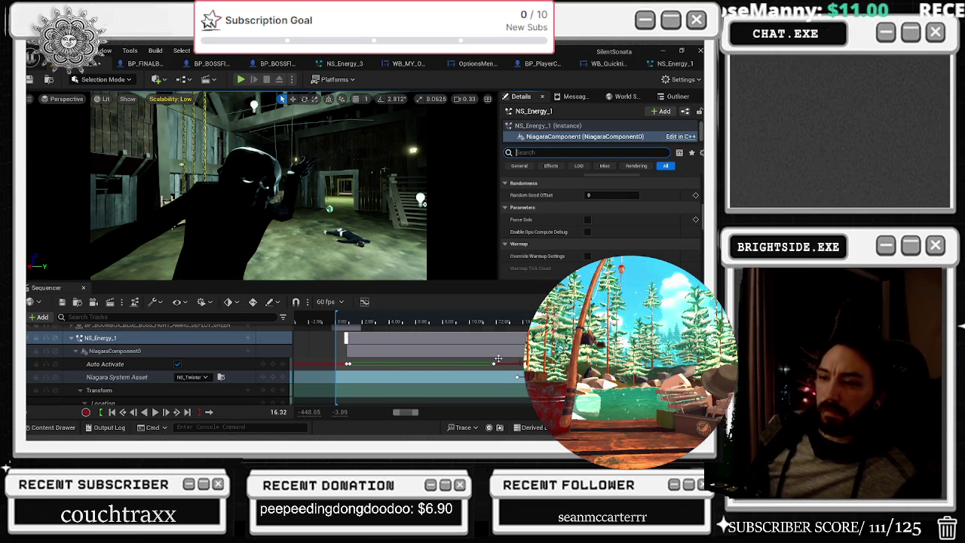
Step: Open the NS_Twister Niagara system from the Details panel for editing
{"action": "scroll", "coordinate": [484, 365], "scroll_direction": "down", "scroll_amount": 2}
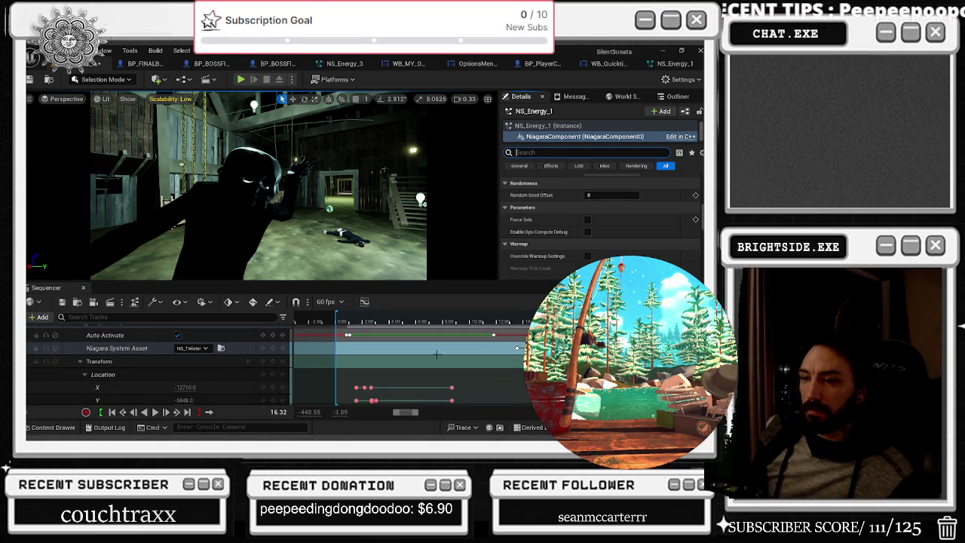
{"action": "scroll", "coordinate": [506, 348], "scroll_direction": "down", "scroll_amount": 8}
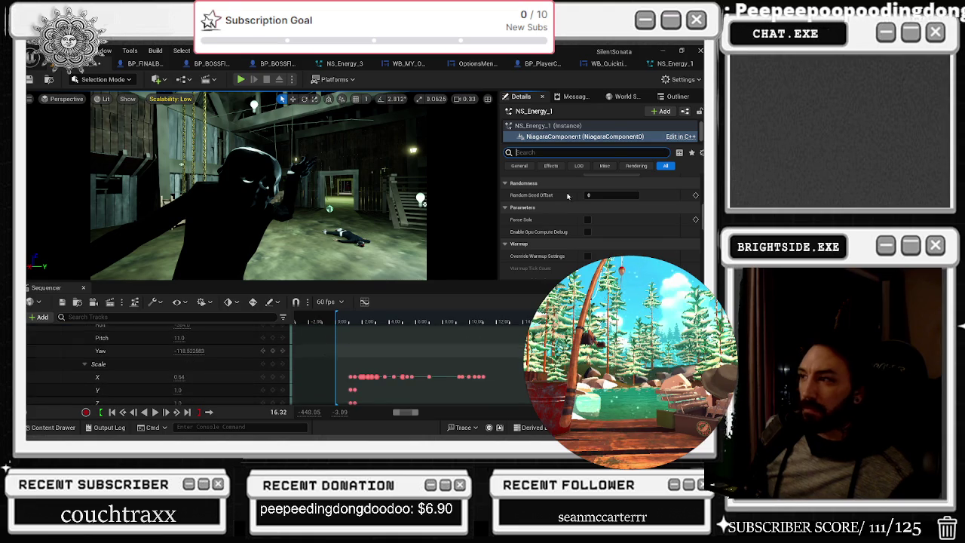
{"action": "scroll", "coordinate": [587, 225], "scroll_direction": "up", "scroll_amount": 5}
{"action": "scroll", "coordinate": [654, 208], "scroll_direction": "up", "scroll_amount": 3}
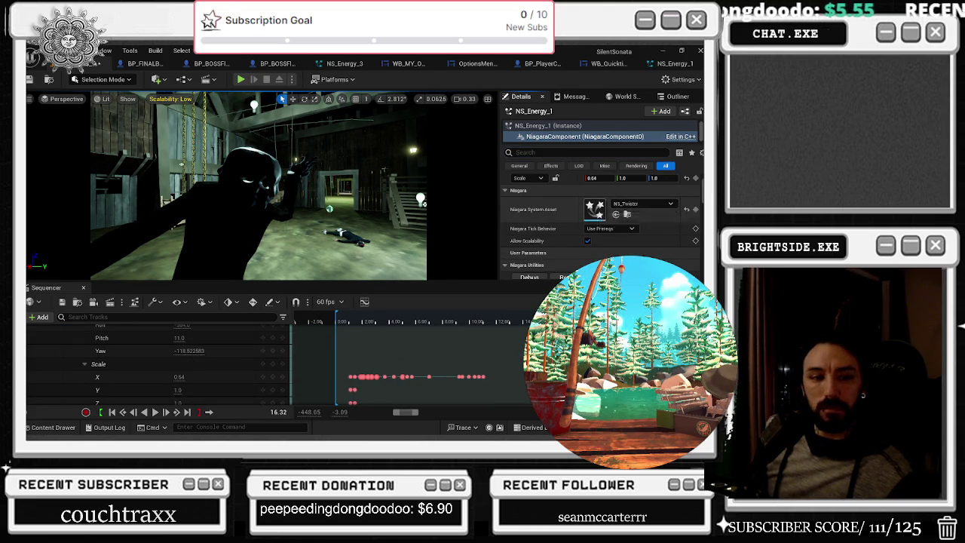
{"action": "double_click", "coordinate": [594, 209]}
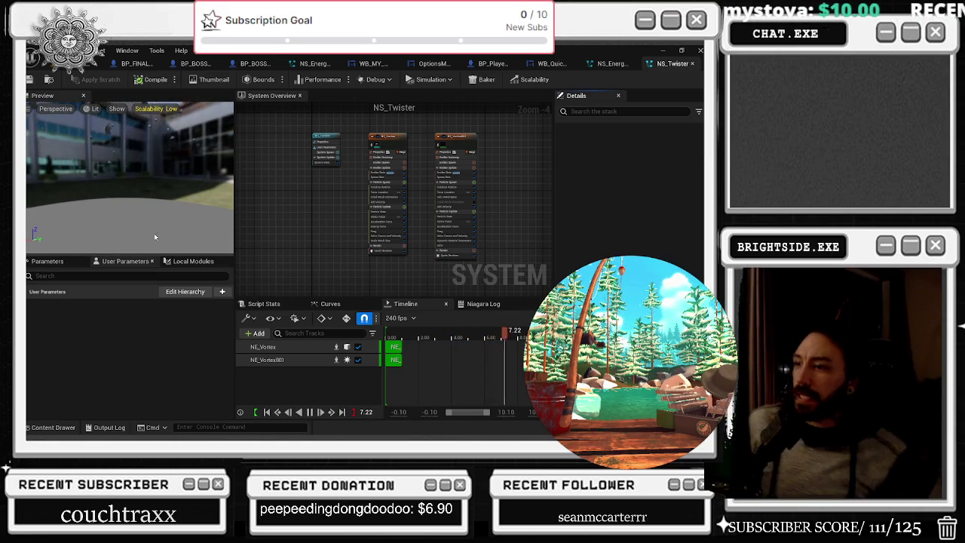
Step: Save NS_Twister, search NE_Vortex and NE_Vortex001 settings for CAS, then close both system editors
{"action": "key", "text": "ctrl+s"}
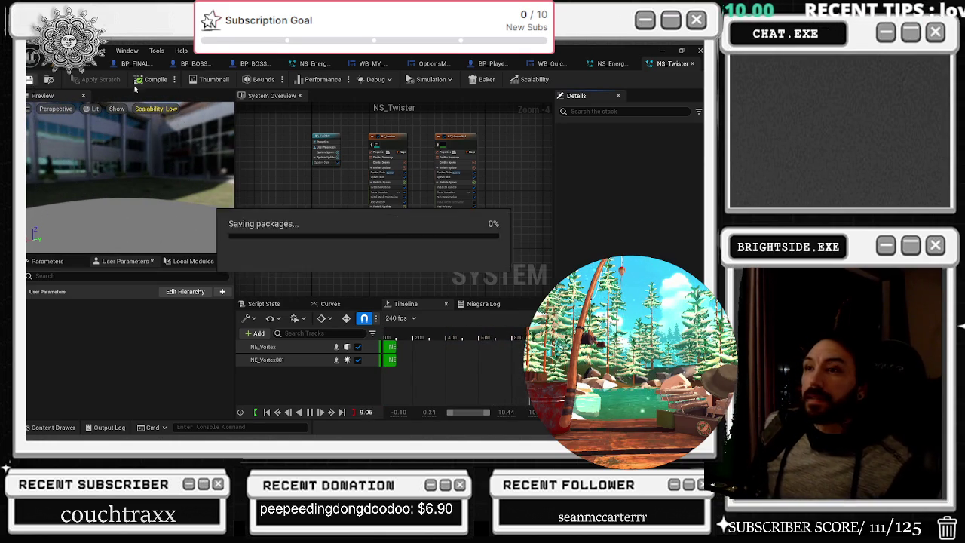
{"action": "left_click", "coordinate": [387, 144]}
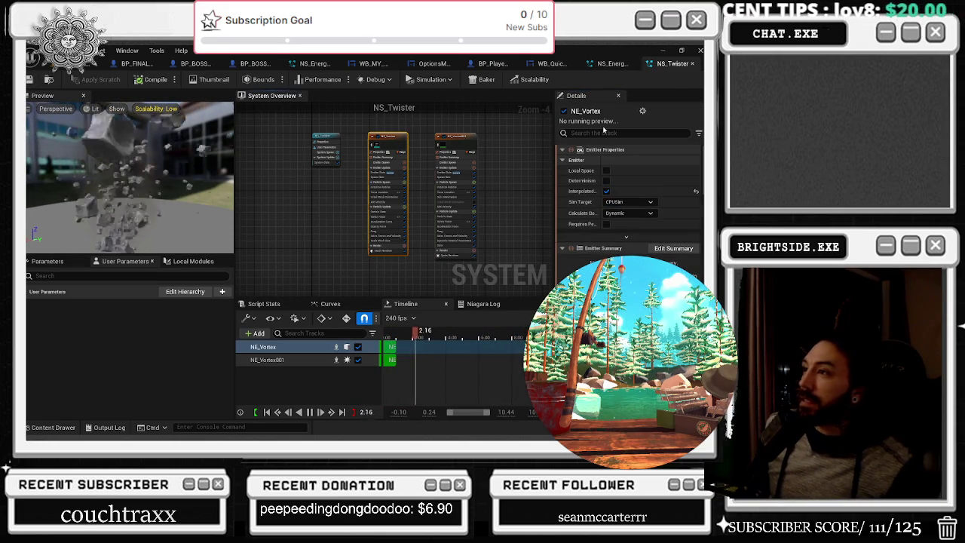
{"action": "left_click", "coordinate": [602, 133]}
{"action": "type", "text": "CAS"}
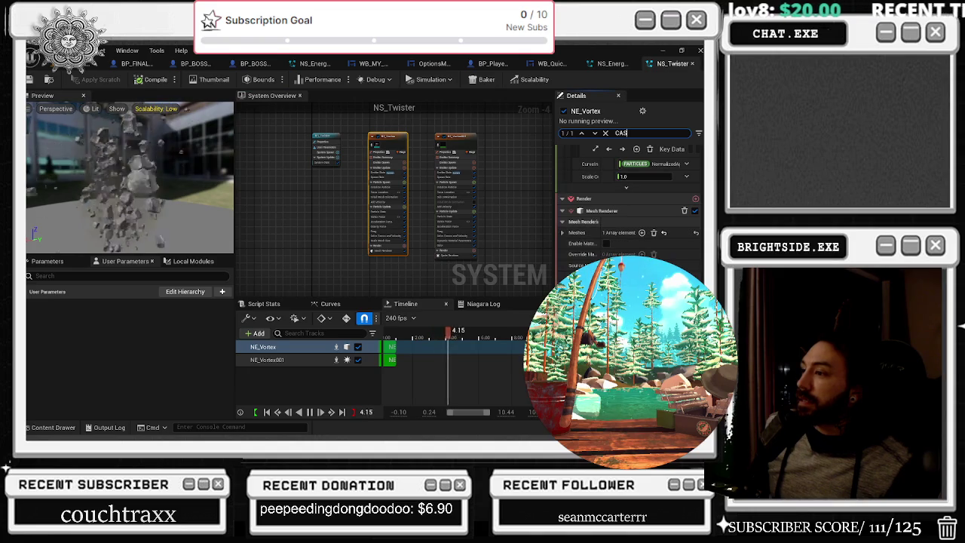
{"action": "left_click", "coordinate": [267, 359]}
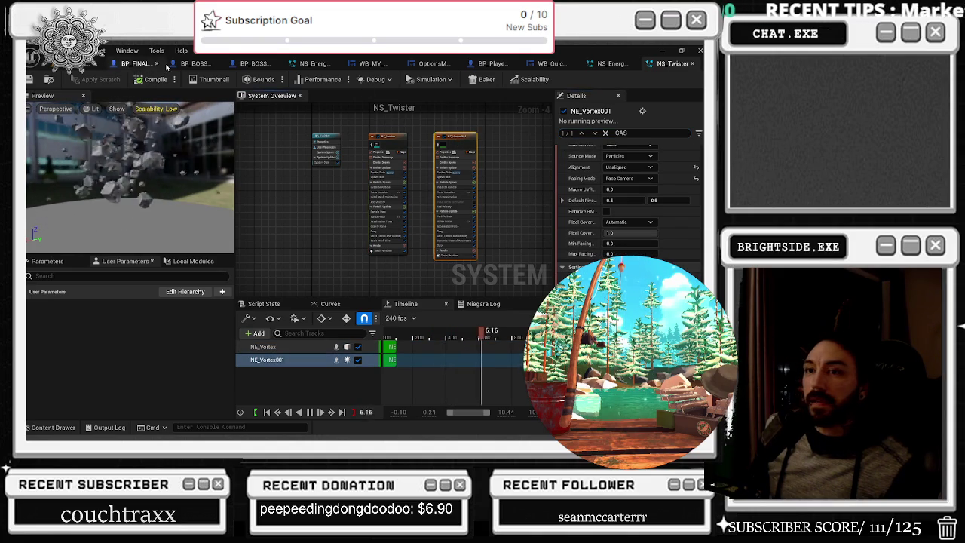
{"action": "left_click", "coordinate": [693, 64]}
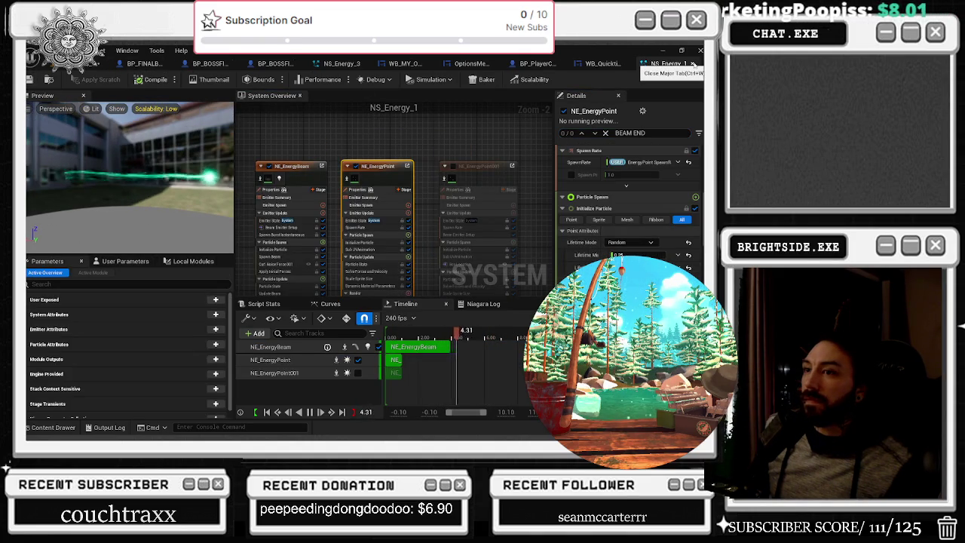
{"action": "left_click", "coordinate": [693, 64]}
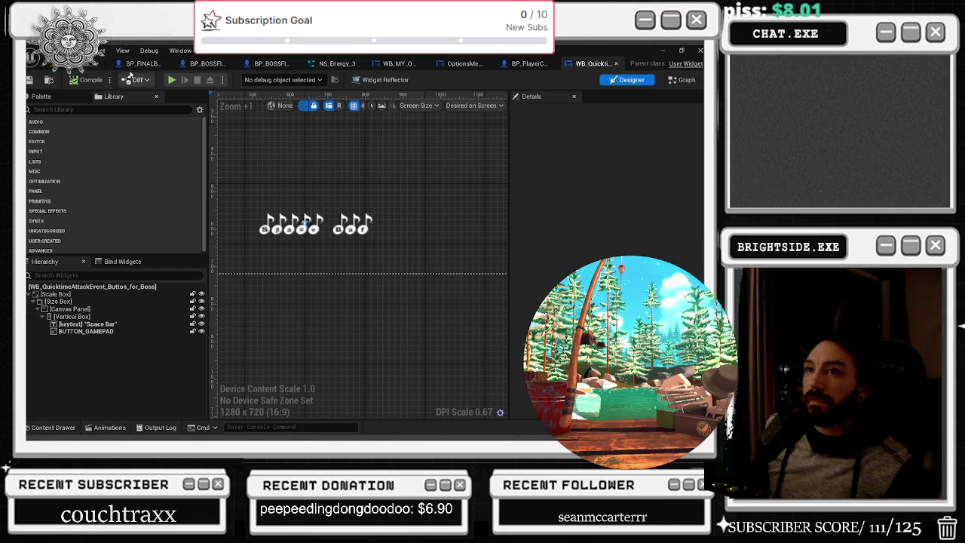
Step: In BP_FINALBOSS_DANTALION, review the Spawn Sound 2D, SET, Delay, Set Visibility and Clear and Invalidate Timer nodes
{"action": "left_click", "coordinate": [140, 64]}
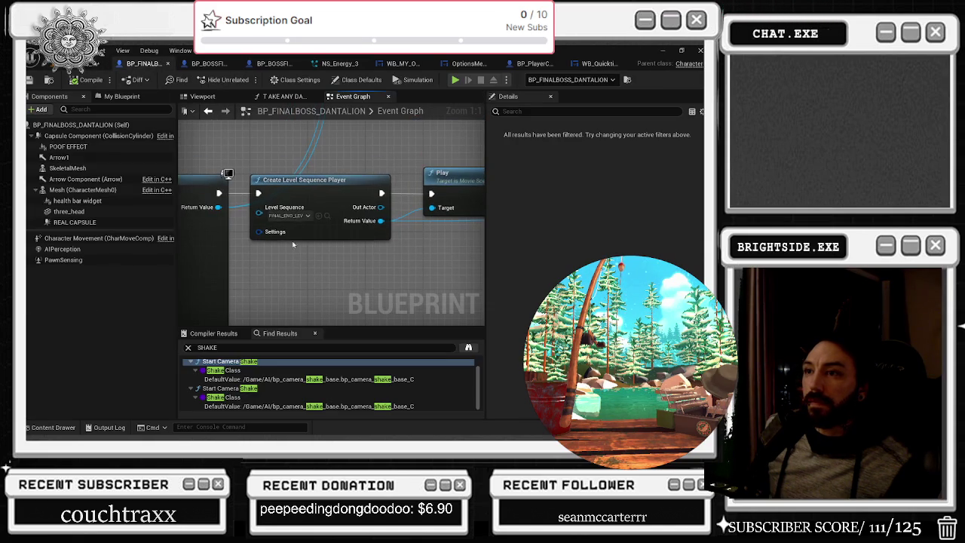
{"action": "left_click_drag", "start_coordinate": [272, 161], "coordinate": [351, 147]}
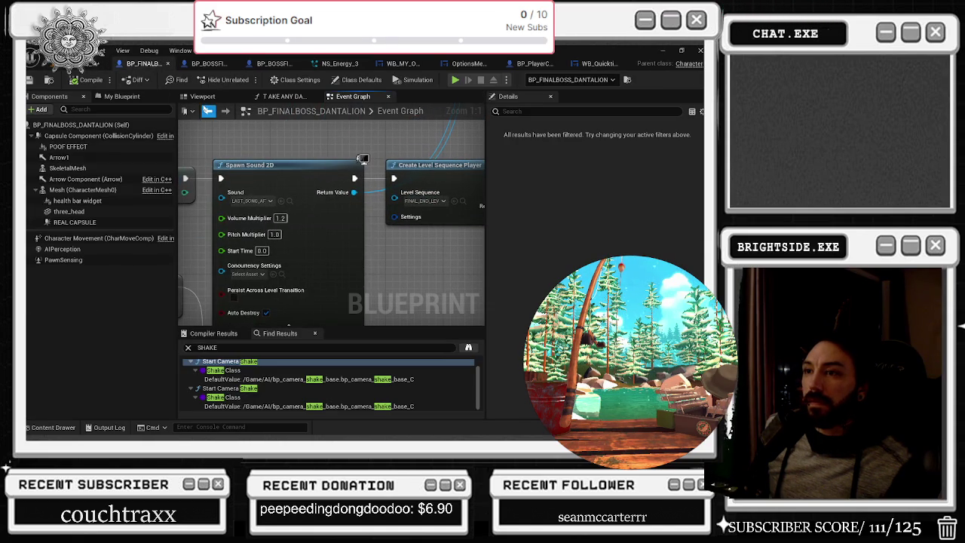
{"action": "left_click_drag", "start_coordinate": [237, 136], "coordinate": [364, 116]}
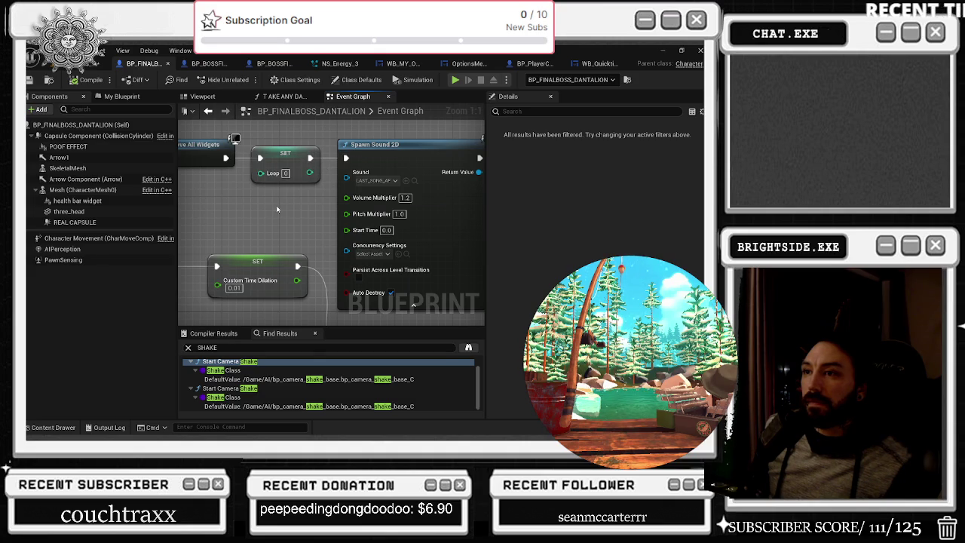
{"action": "mouse_move", "coordinate": [257, 238]}
{"action": "left_mouse_down"}
{"action": "mouse_move", "coordinate": [388, 176]}
{"action": "mouse_move", "coordinate": [179, 139]}
{"action": "left_mouse_up"}
{"action": "scroll", "coordinate": [387, 176], "scroll_direction": "down", "scroll_amount": 2}
{"action": "left_click_drag", "start_coordinate": [283, 130], "coordinate": [278, 236]}
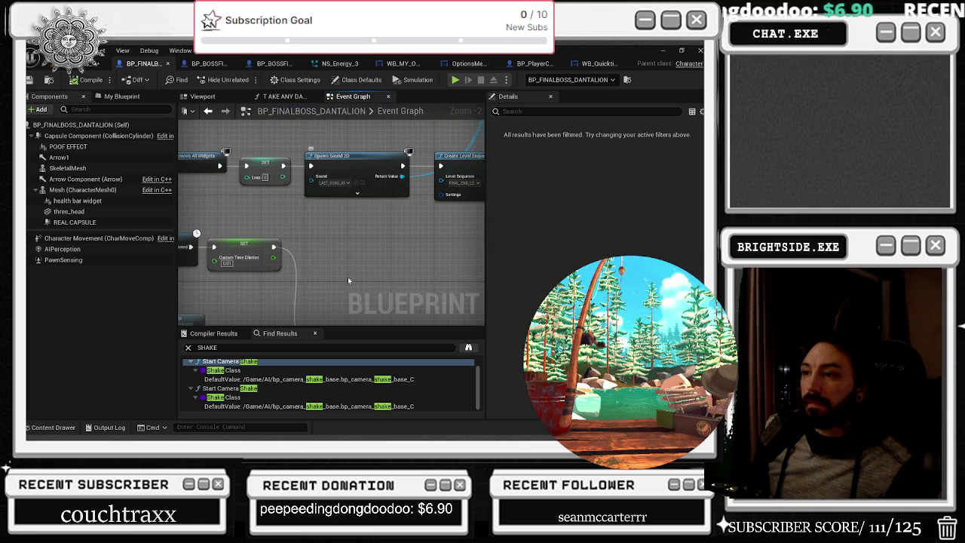
{"action": "left_click_drag", "start_coordinate": [305, 255], "coordinate": [440, 211]}
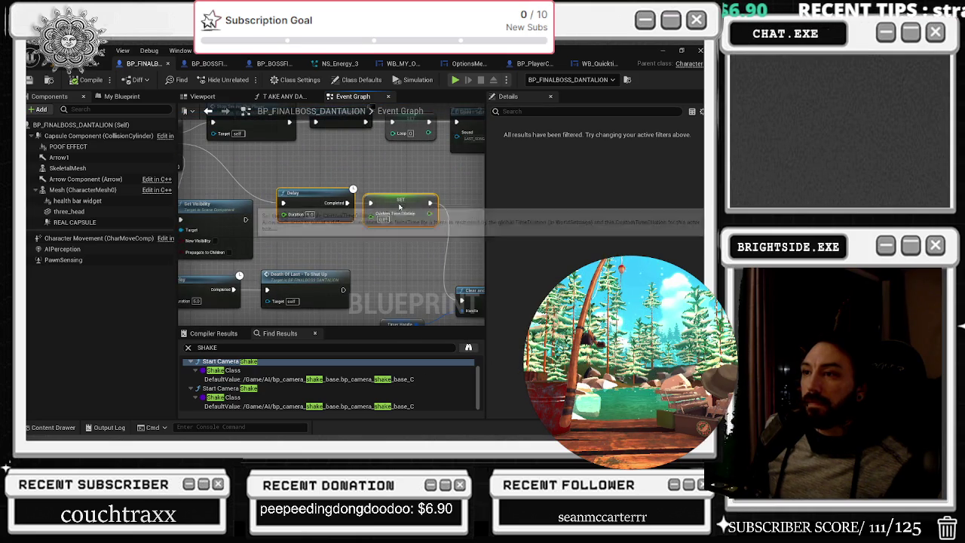
{"action": "mouse_move", "coordinate": [249, 199]}
{"action": "left_mouse_down"}
{"action": "mouse_move", "coordinate": [373, 184]}
{"action": "mouse_move", "coordinate": [248, 203]}
{"action": "left_mouse_up"}
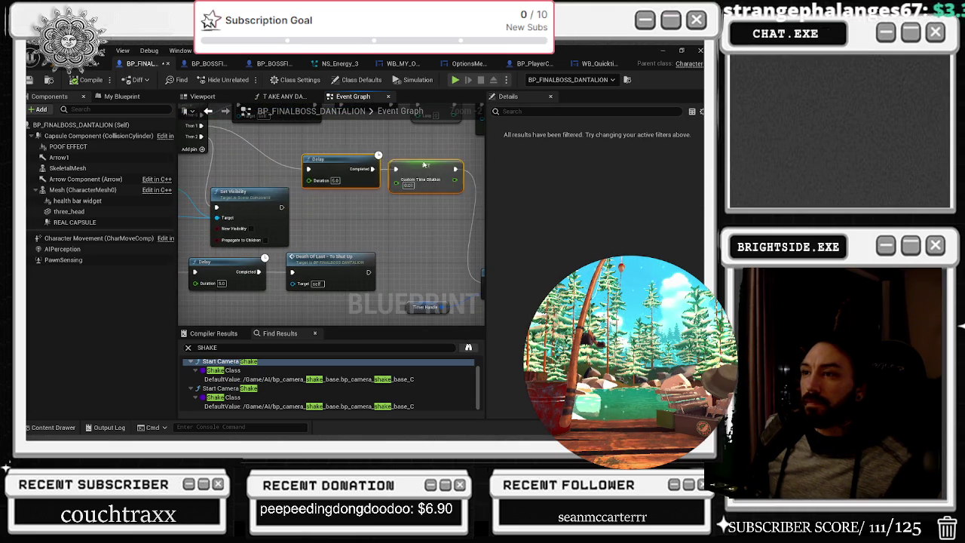
{"action": "left_click_drag", "start_coordinate": [428, 196], "coordinate": [238, 174]}
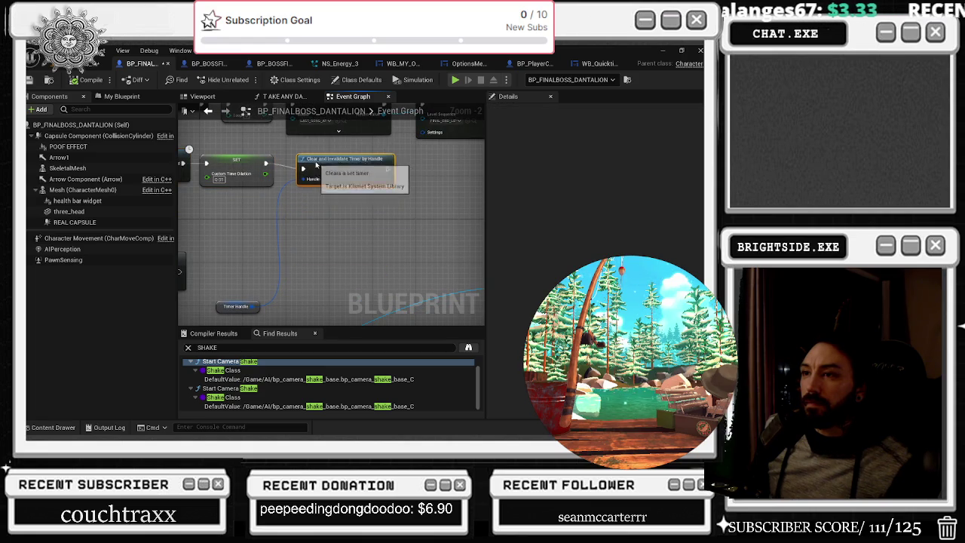
{"action": "left_click_drag", "start_coordinate": [318, 259], "coordinate": [342, 219]}
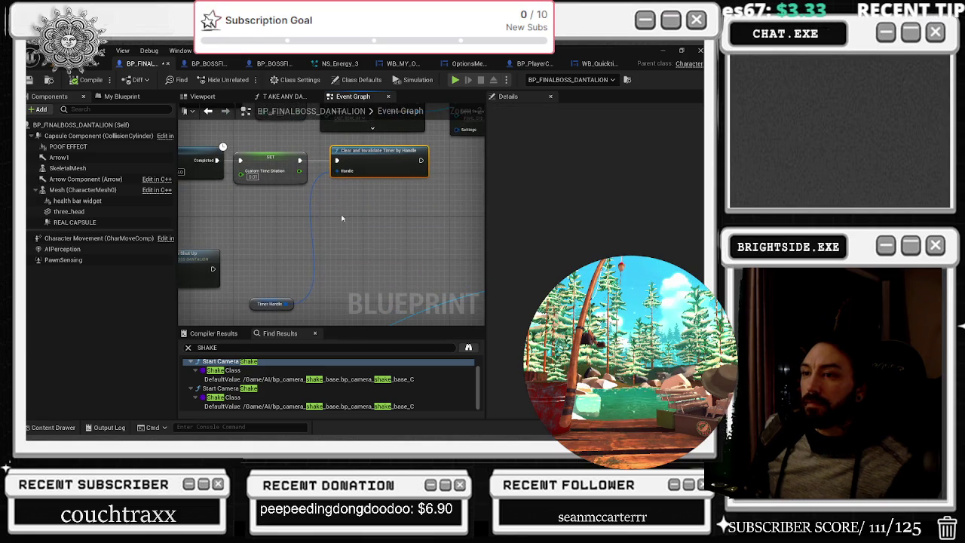
Step: Inspect the Timer Handle variable and death comment groups, then return to the level editor cinematic
{"action": "left_click", "coordinate": [275, 308]}
{"action": "scroll", "coordinate": [411, 248], "scroll_direction": "down", "scroll_amount": 3}
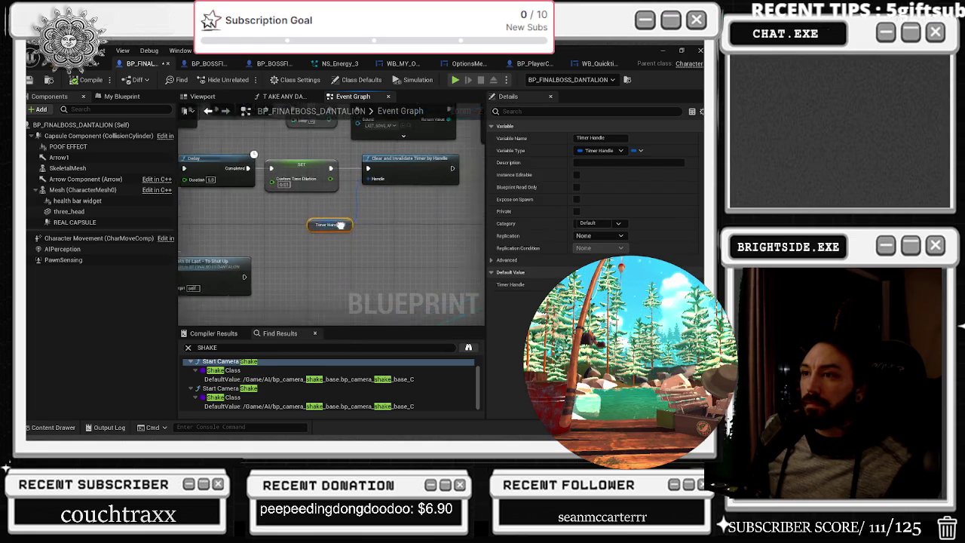
{"action": "left_click", "coordinate": [411, 247]}
{"action": "left_click_drag", "start_coordinate": [299, 202], "coordinate": [355, 224]}
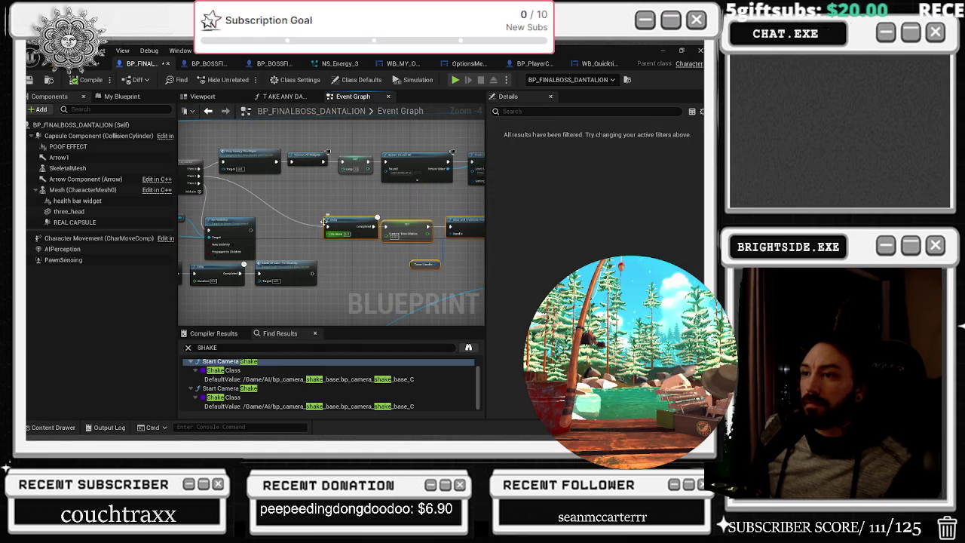
{"action": "mouse_move", "coordinate": [249, 241]}
{"action": "left_mouse_down"}
{"action": "mouse_move", "coordinate": [211, 188]}
{"action": "mouse_move", "coordinate": [387, 213]}
{"action": "left_mouse_up"}
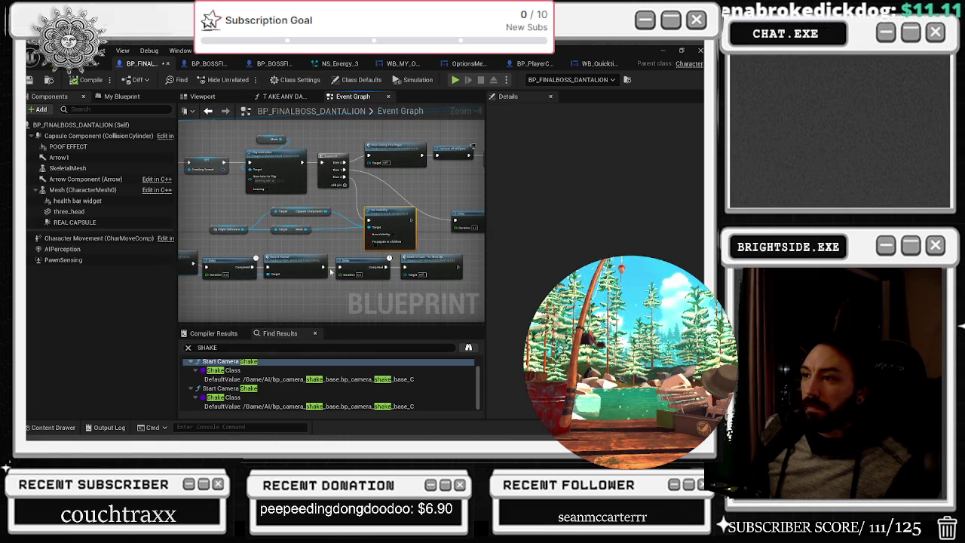
{"action": "scroll", "coordinate": [324, 275], "scroll_direction": "down", "scroll_amount": 4}
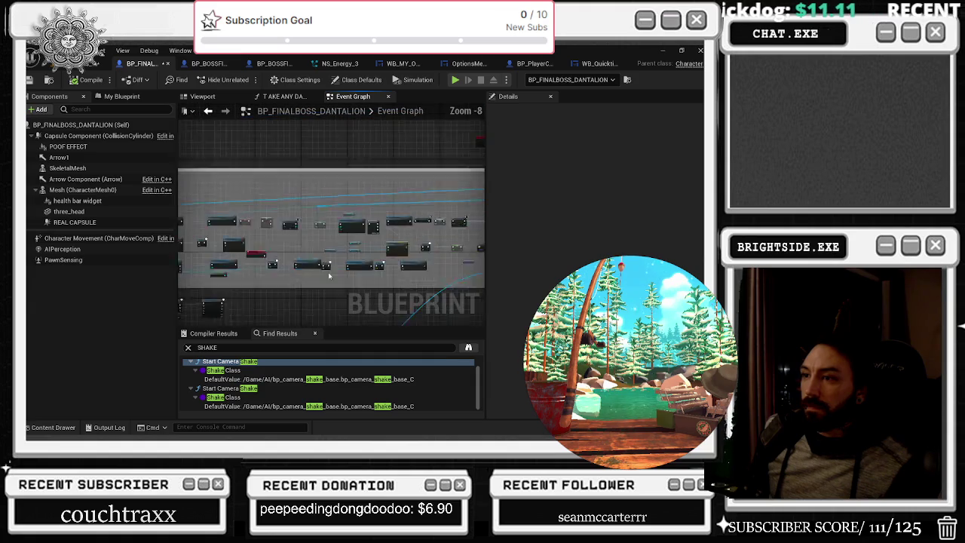
{"action": "scroll", "coordinate": [309, 279], "scroll_direction": "up", "scroll_amount": 5}
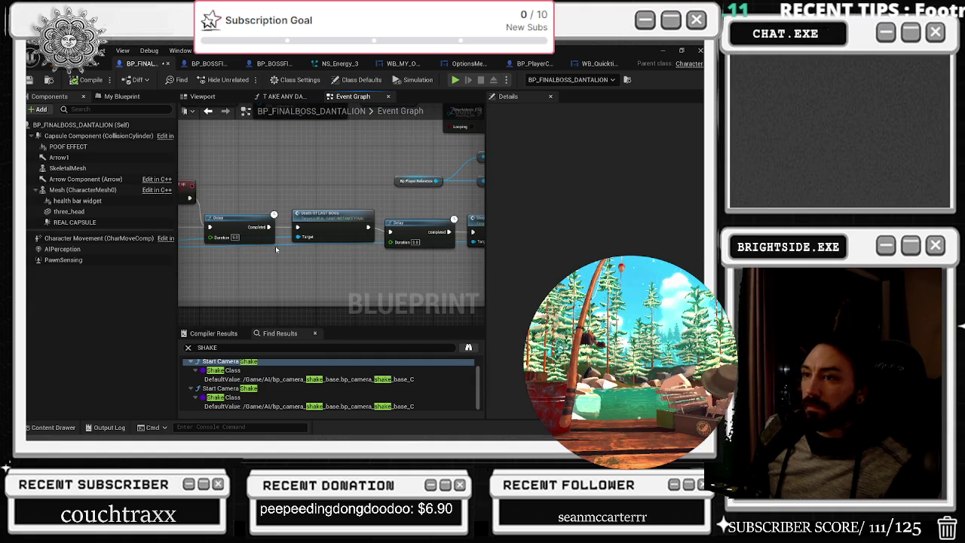
{"action": "scroll", "coordinate": [410, 224], "scroll_direction": "down", "scroll_amount": 8}
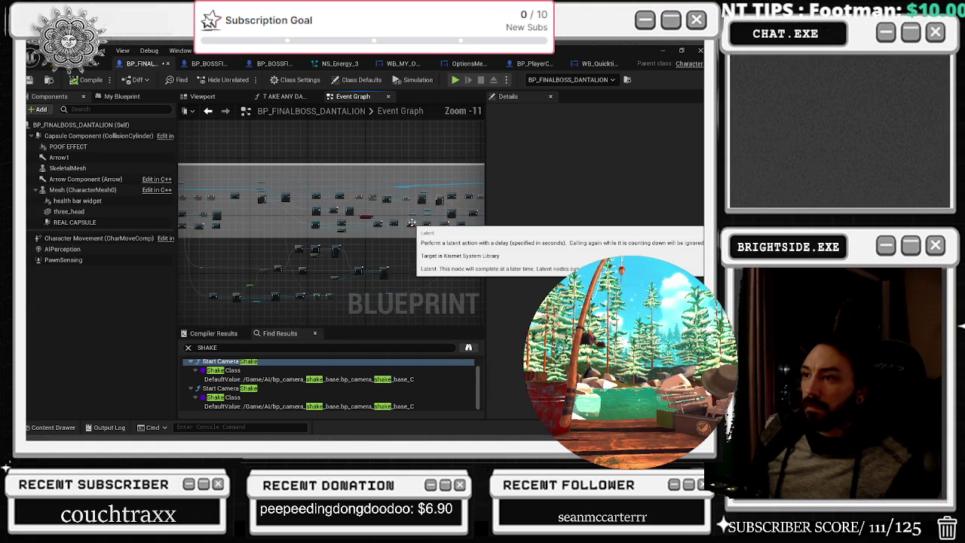
{"action": "left_click_drag", "start_coordinate": [347, 246], "coordinate": [390, 217]}
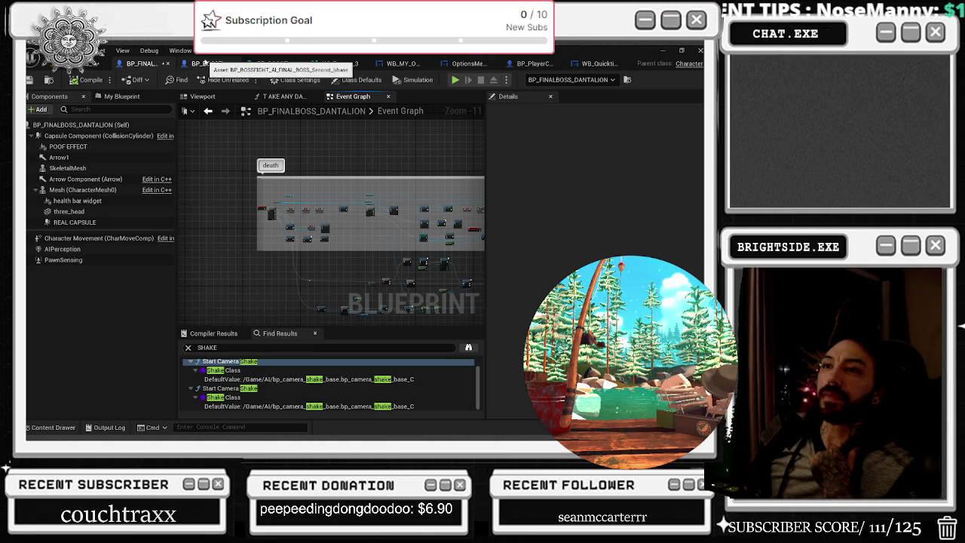
{"action": "mouse_move", "coordinate": [356, 152]}
{"action": "left_mouse_down"}
{"action": "mouse_move", "coordinate": [305, 232]}
{"action": "mouse_move", "coordinate": [263, 267]}
{"action": "mouse_move", "coordinate": [316, 165]}
{"action": "left_mouse_up"}
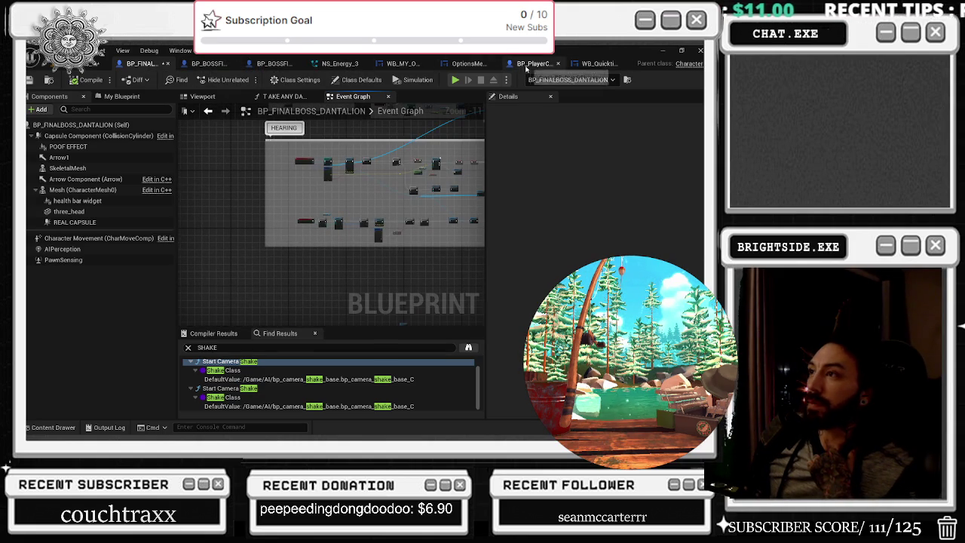
{"action": "left_click", "coordinate": [83, 63]}
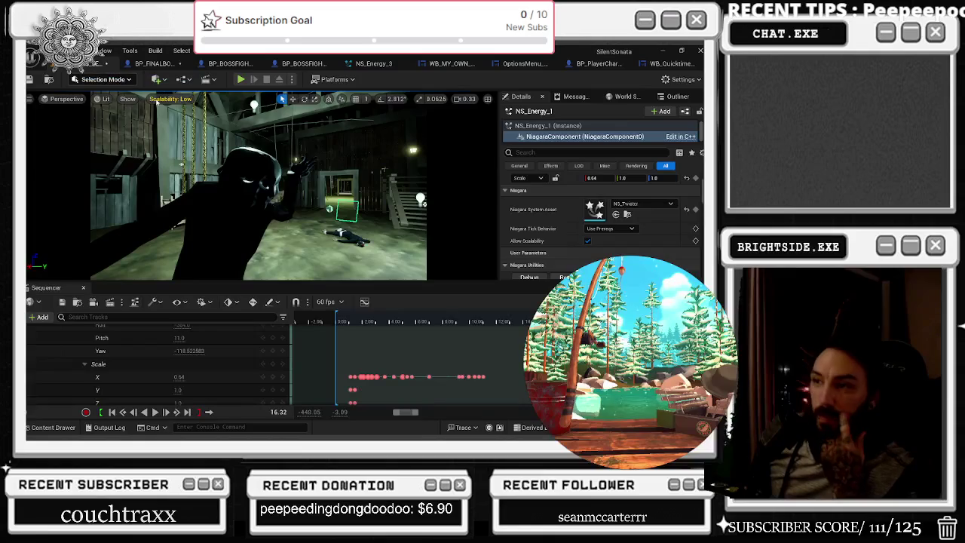
Step: Scrub to the beam effect moment and key NS_Energy_1's Niagara System Asset there
{"action": "mouse_move", "coordinate": [342, 322]}
{"action": "left_mouse_down"}
{"action": "mouse_move", "coordinate": [529, 336]}
{"action": "mouse_move", "coordinate": [396, 348]}
{"action": "mouse_move", "coordinate": [520, 348]}
{"action": "left_mouse_up"}
{"action": "scroll", "coordinate": [412, 354], "scroll_direction": "up", "scroll_amount": 5}
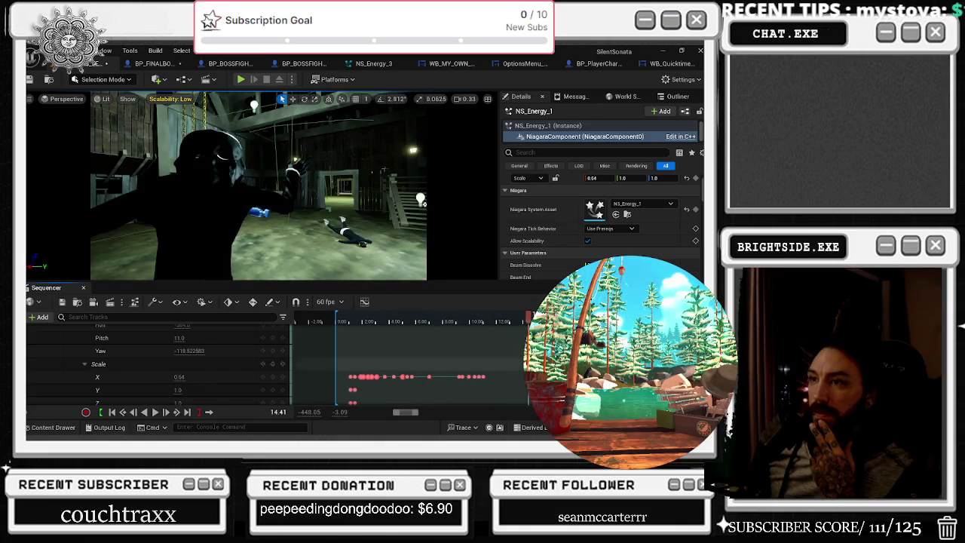
{"action": "scroll", "coordinate": [412, 353], "scroll_direction": "up", "scroll_amount": 2}
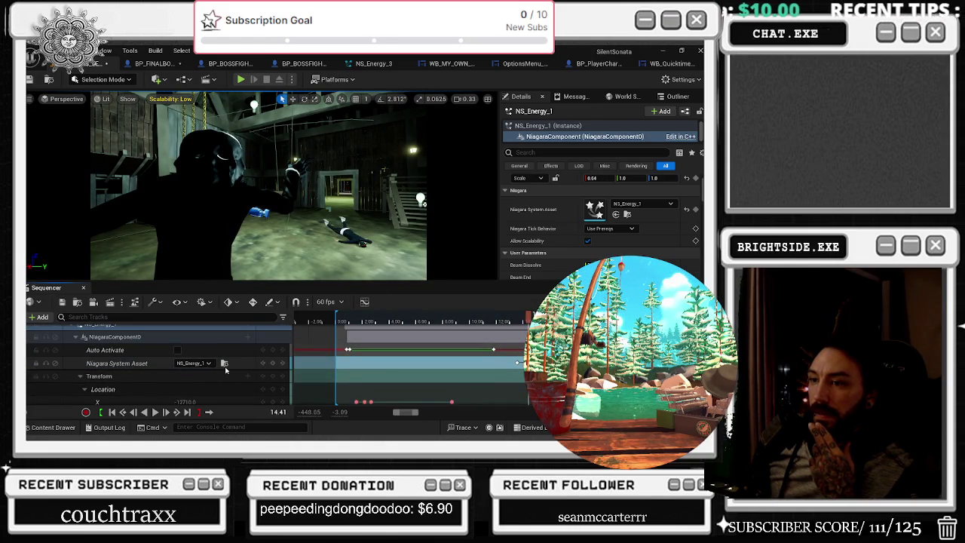
{"action": "left_click", "coordinate": [273, 363]}
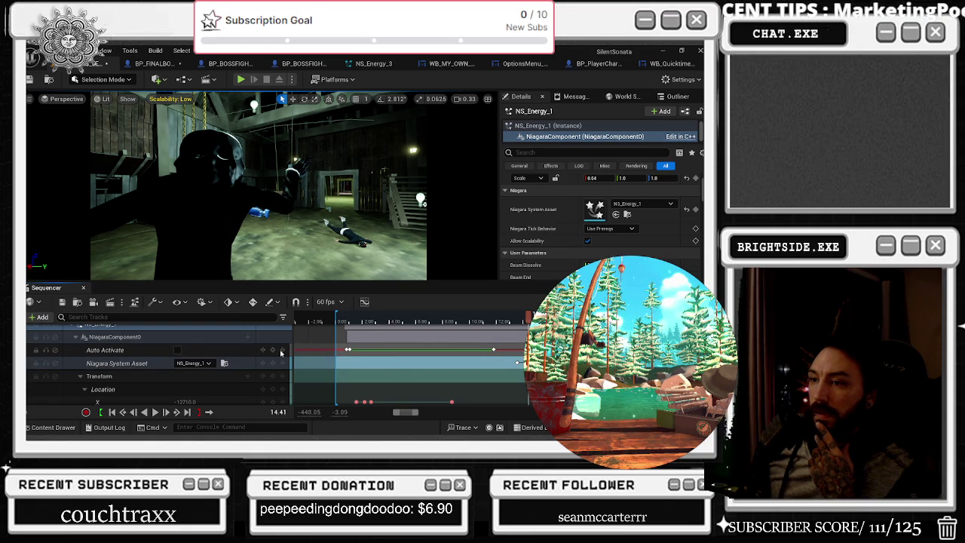
Step: Move the playhead to about 15.5 seconds, just before the NS_Twister asset swap
{"action": "scroll", "coordinate": [477, 360], "scroll_direction": "up", "scroll_amount": 5}
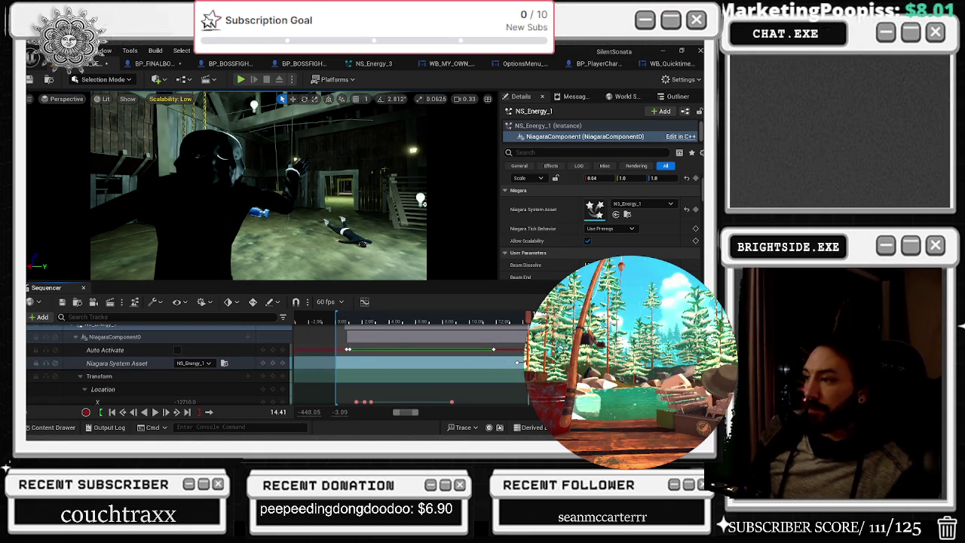
{"action": "scroll", "coordinate": [493, 330], "scroll_direction": "right", "scroll_amount": 5}
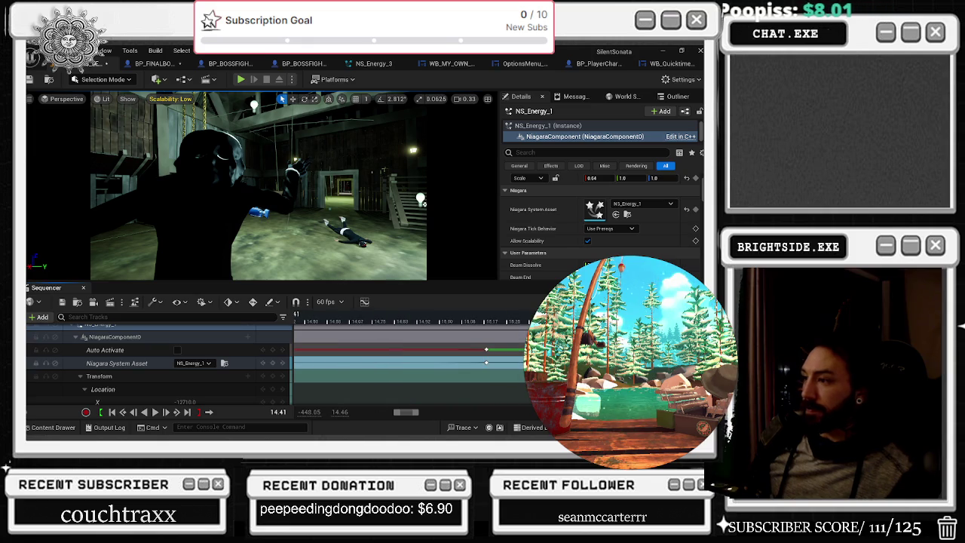
{"action": "key", "text": "space"}
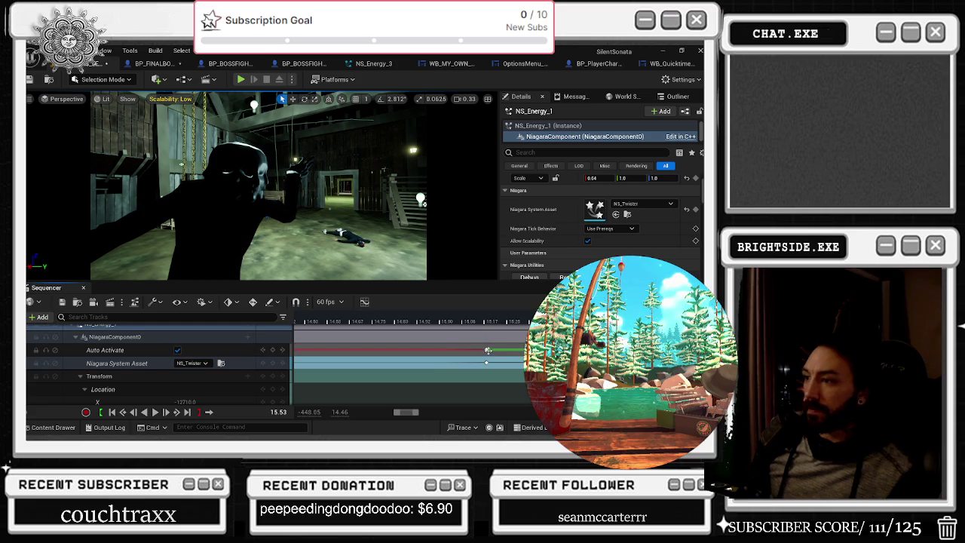
{"action": "left_click_drag", "start_coordinate": [503, 352], "coordinate": [486, 351]}
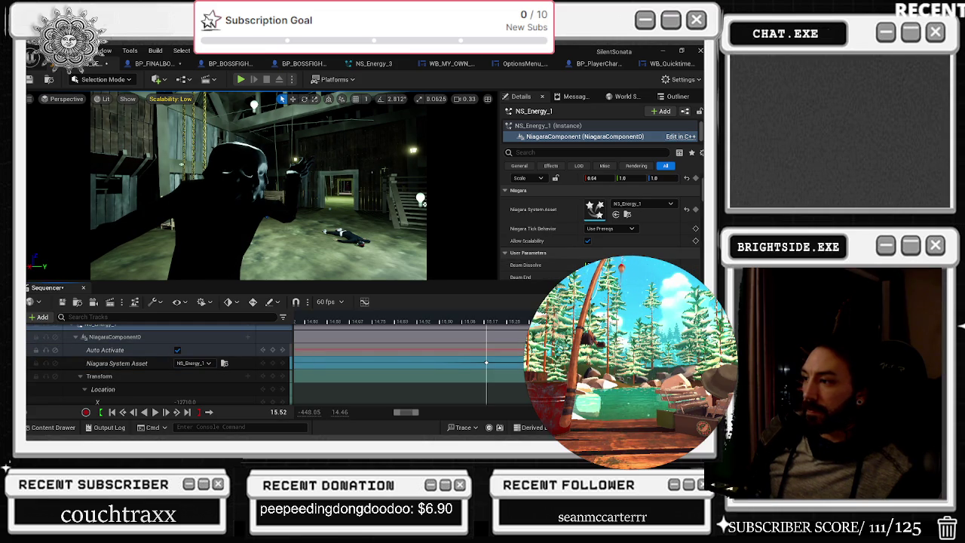
Step: Select the beam's Visibility track and play the sequence briefly to check the beam
{"action": "scroll", "coordinate": [486, 362], "scroll_direction": "down", "scroll_amount": 5}
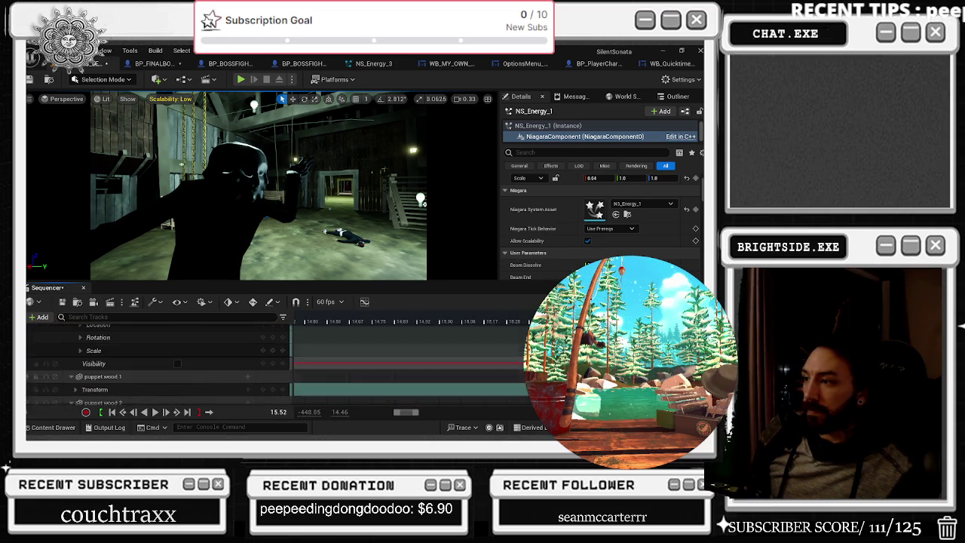
{"action": "scroll", "coordinate": [278, 364], "scroll_direction": "up", "scroll_amount": 1}
{"action": "left_click", "coordinate": [93, 344]}
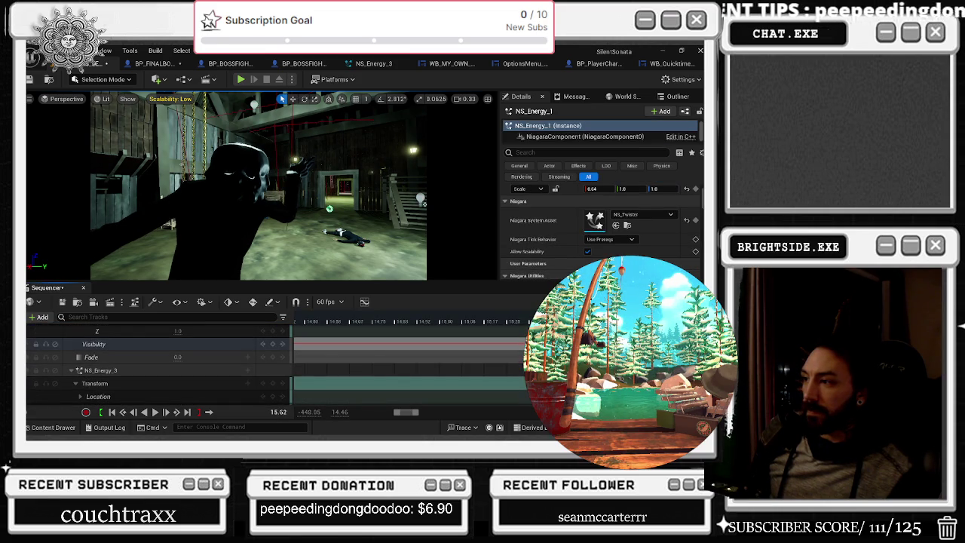
{"action": "key", "text": "space"}
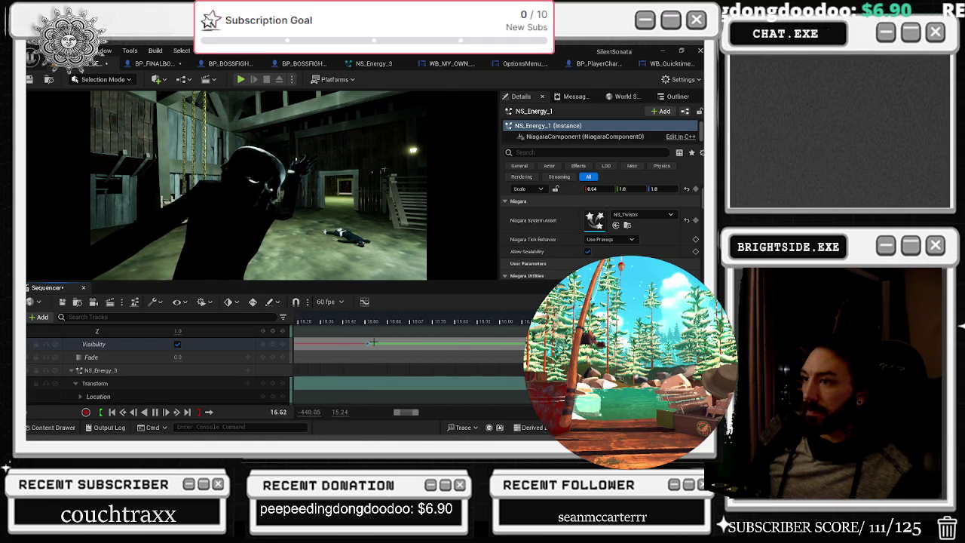
{"action": "key", "text": "space"}
Step: Drag the NS_Energy_1 section's end later on the zoomed-out timeline, then play onward
{"action": "scroll", "coordinate": [354, 358], "scroll_direction": "up", "scroll_amount": 5}
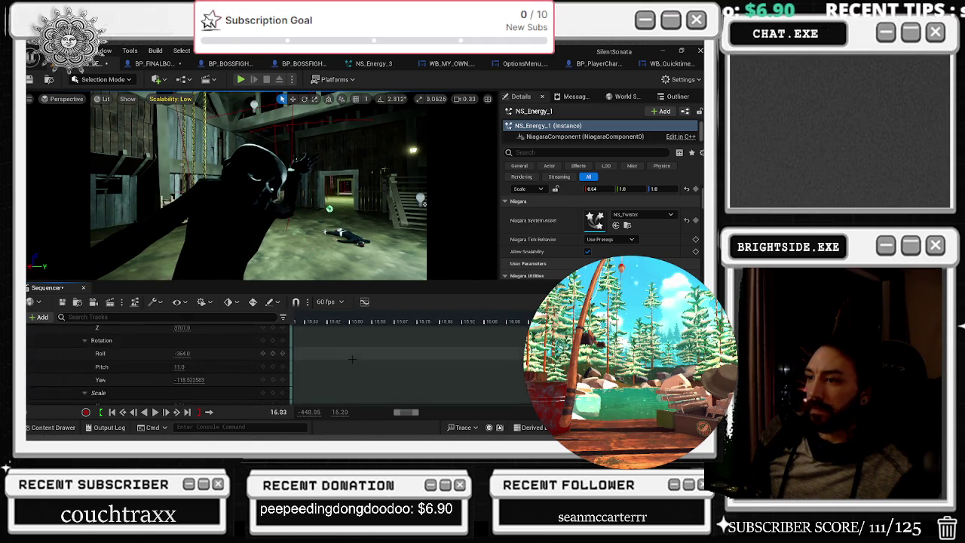
{"action": "scroll", "coordinate": [358, 364], "scroll_direction": "down", "scroll_amount": 2}
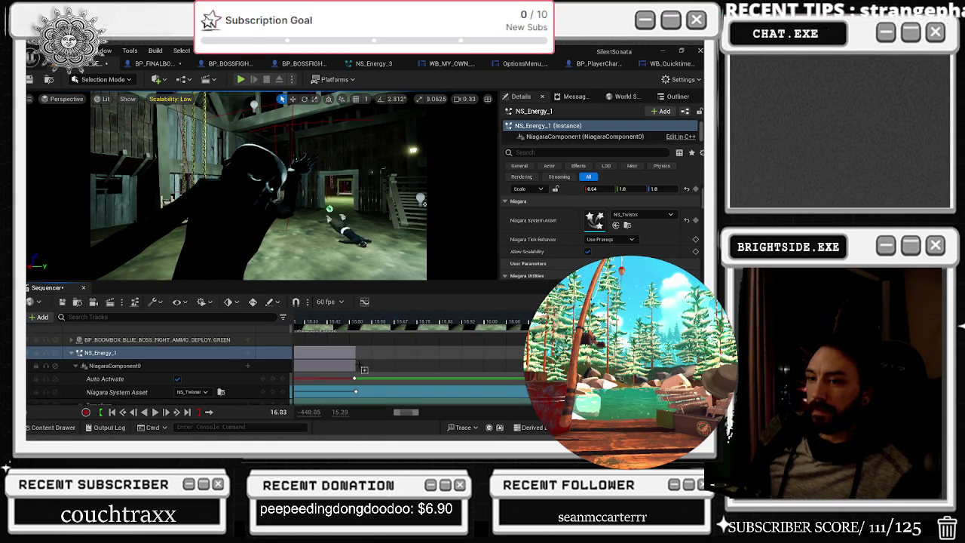
{"action": "scroll", "coordinate": [358, 364], "scroll_direction": "down", "scroll_amount": 6}
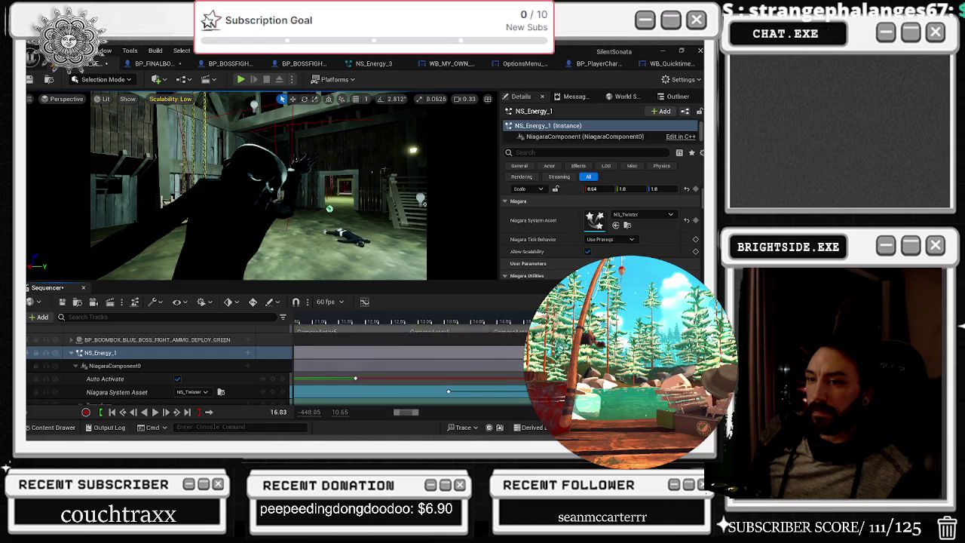
{"action": "scroll", "coordinate": [467, 362], "scroll_direction": "right", "scroll_amount": 5}
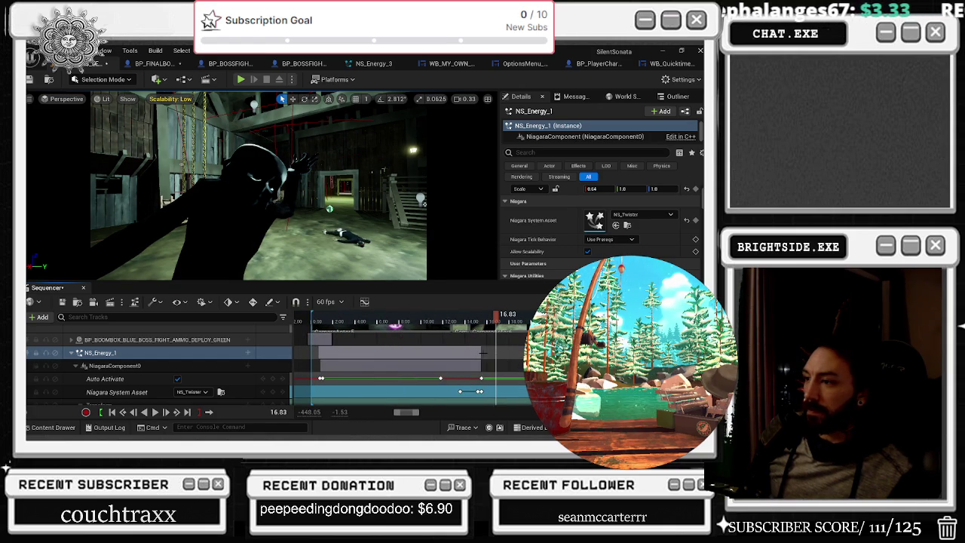
{"action": "mouse_move", "coordinate": [480, 352]}
{"action": "left_mouse_down"}
{"action": "mouse_move", "coordinate": [499, 352]}
{"action": "mouse_move", "coordinate": [485, 362]}
{"action": "mouse_move", "coordinate": [502, 365]}
{"action": "left_mouse_up"}
{"action": "scroll", "coordinate": [506, 366], "scroll_direction": "down", "scroll_amount": 5}
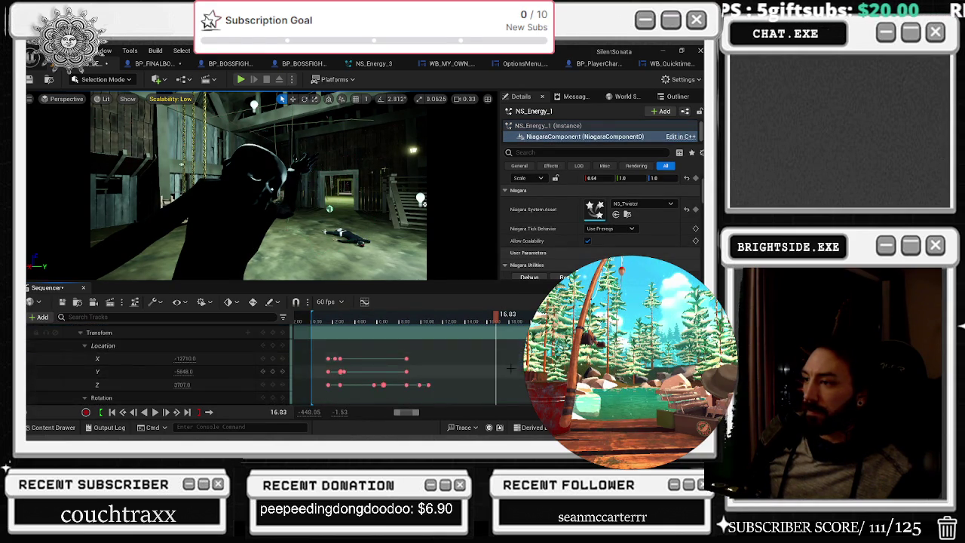
{"action": "scroll", "coordinate": [513, 366], "scroll_direction": "down", "scroll_amount": 3}
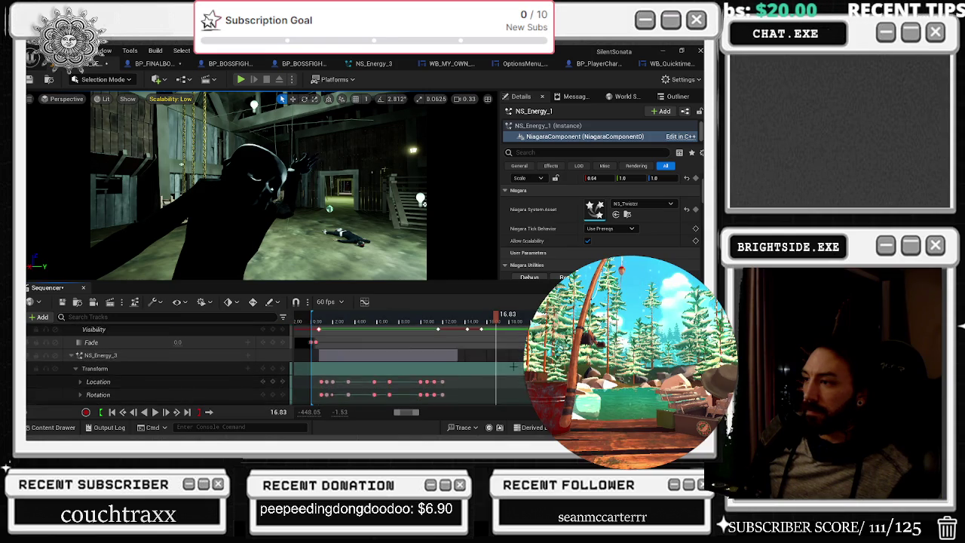
{"action": "key", "text": "space"}
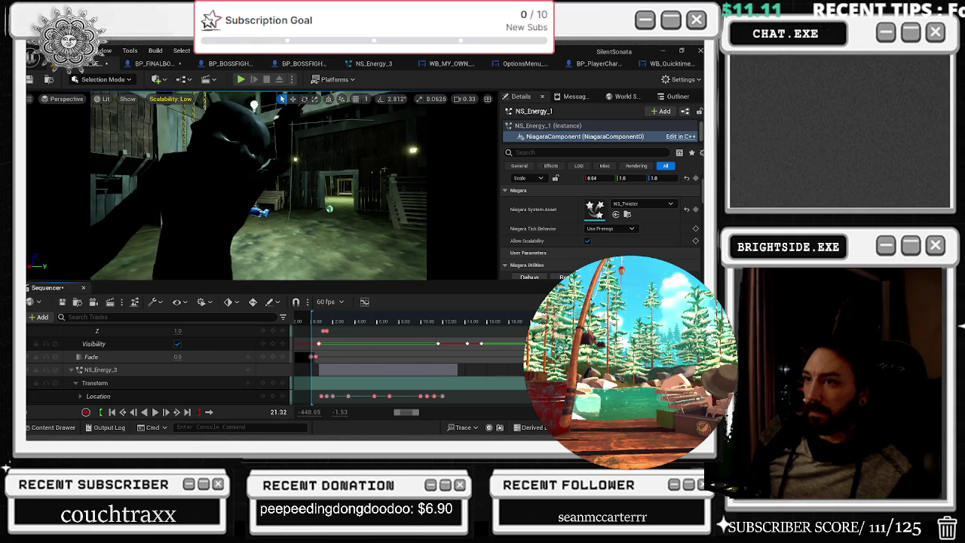
Step: Collapse the Scale and NS_Energy_1 tracks near 16 seconds, then open Save Content with Ctrl+Shift+S
{"action": "left_click", "coordinate": [475, 317]}
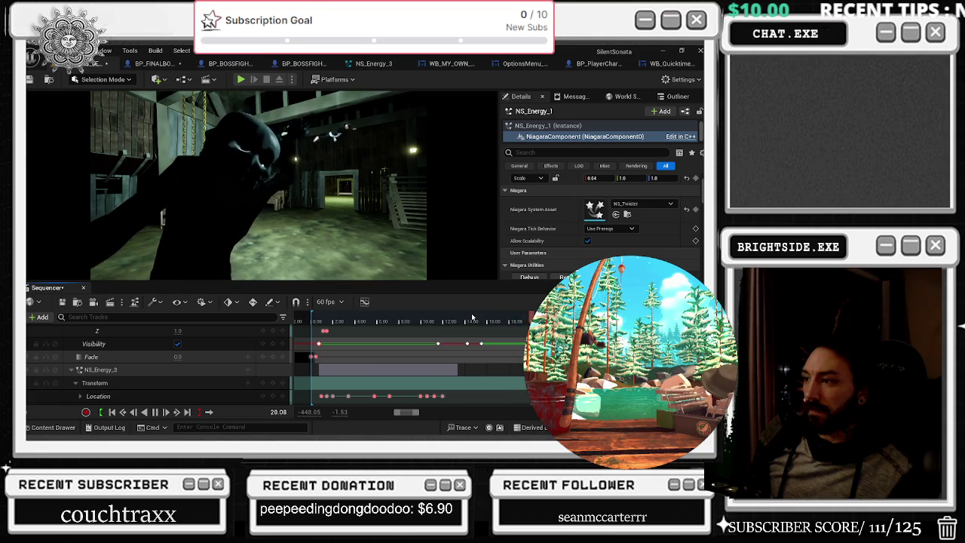
{"action": "scroll", "coordinate": [414, 370], "scroll_direction": "up", "scroll_amount": 3}
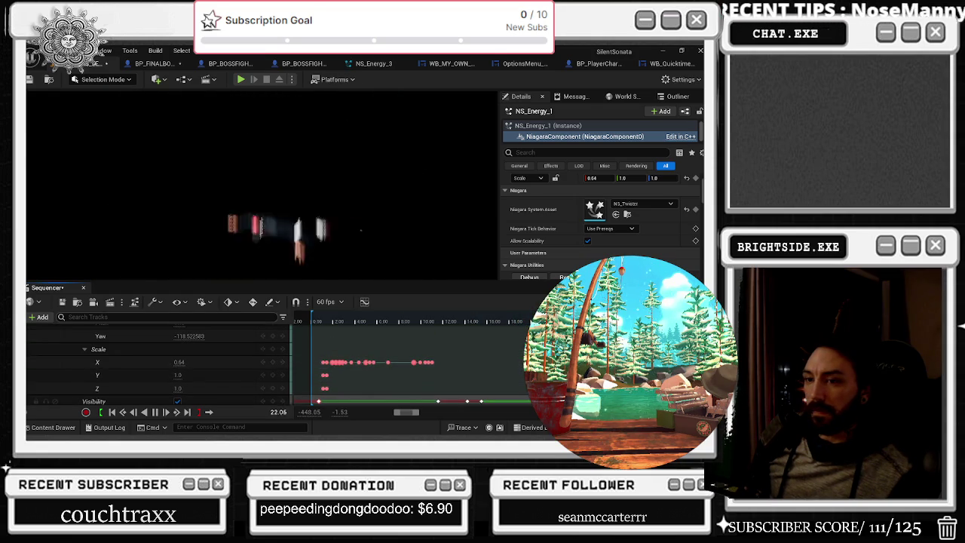
{"action": "left_click", "coordinate": [86, 348]}
{"action": "scroll", "coordinate": [89, 346], "scroll_direction": "up", "scroll_amount": 5}
{"action": "left_click", "coordinate": [78, 366]}
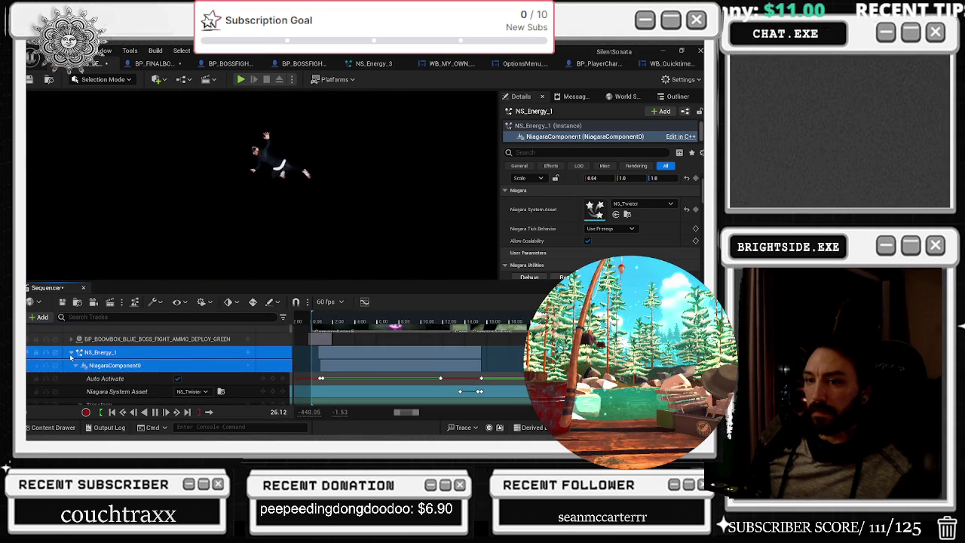
{"action": "left_click", "coordinate": [71, 353]}
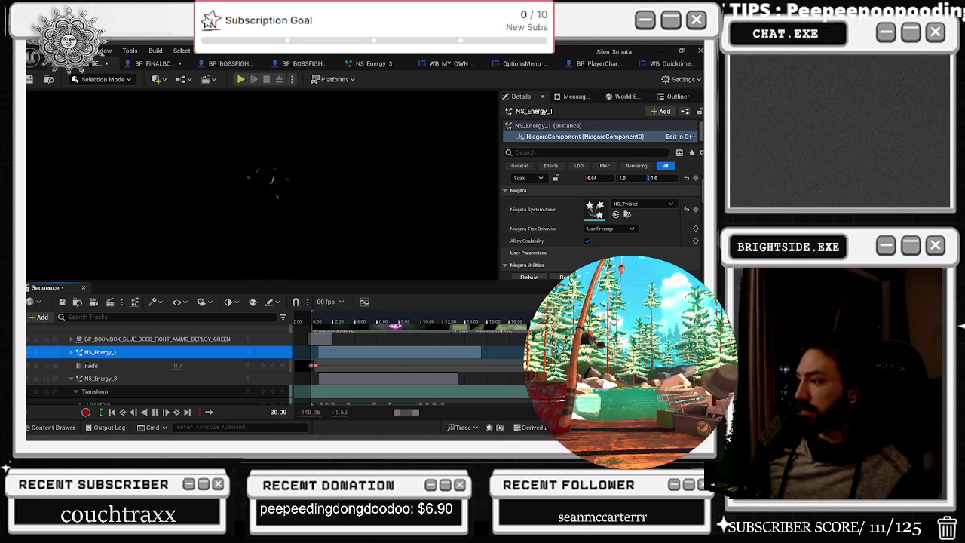
{"action": "key", "text": "ctrl+shift+s"}
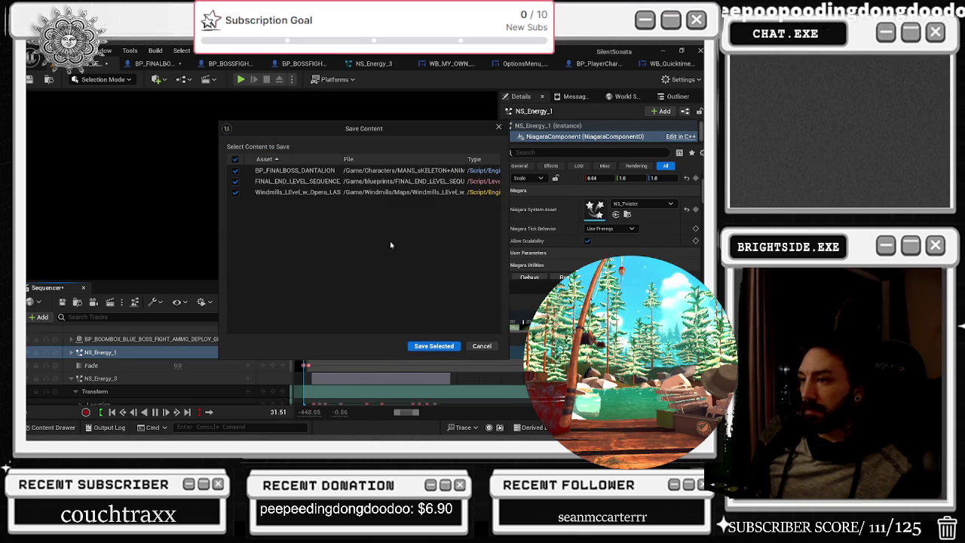
Step: Save BP_FINALBOSS_DANTALION, FINAL_END_LEVEL_SEQUENCE and the Windmills map via Save Selected
{"action": "left_click", "coordinate": [423, 347]}
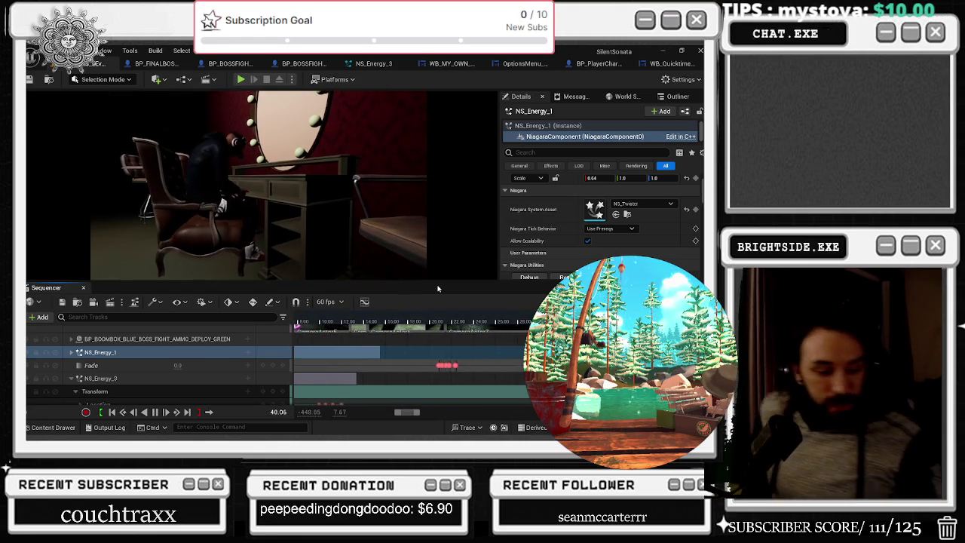
{"action": "key", "text": "alt+Tab"}
{"action": "key", "text": "alt+Tab"}
{"action": "key", "text": "alt+Tab"}
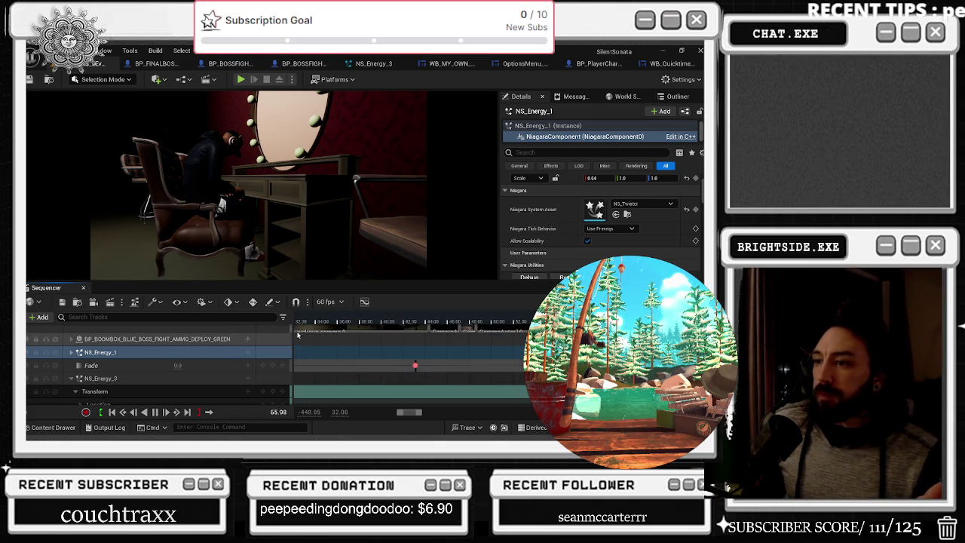
Step: Stop the cinematic playback at about 28.94 seconds on the Sequencer time ruler
{"action": "left_click", "coordinate": [297, 322]}
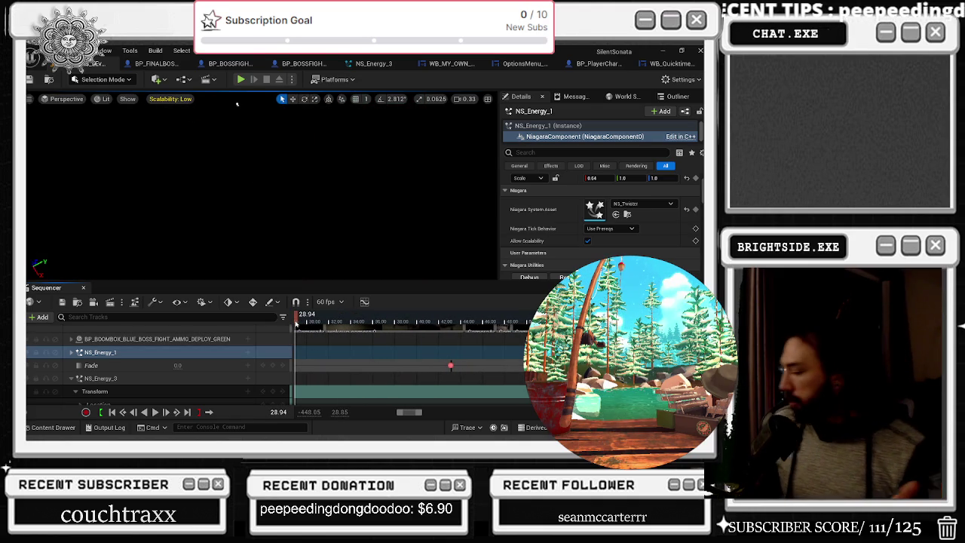